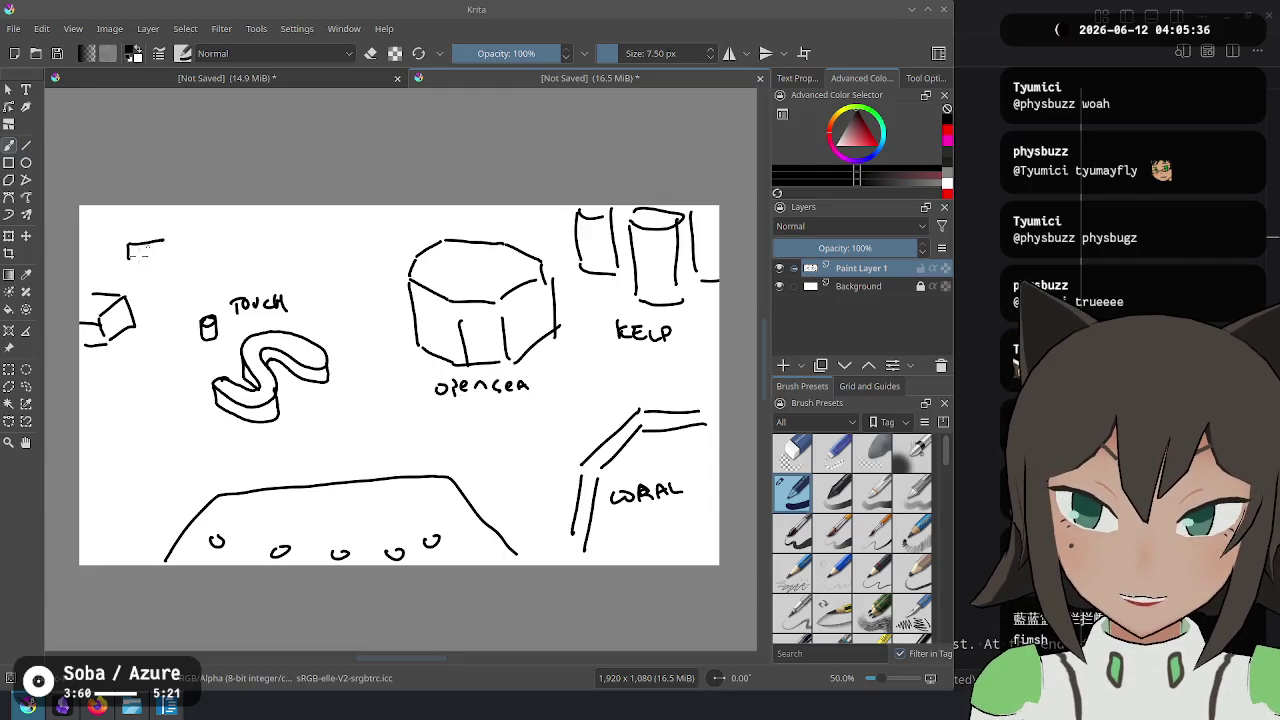
Add a few more strokes to the small box-shaped sketch at the top-left of the canvas.
mouse_move(176, 262)
mouse_down()
mouse_move(150, 256)
mouse_move(184, 250)
mouse_up()
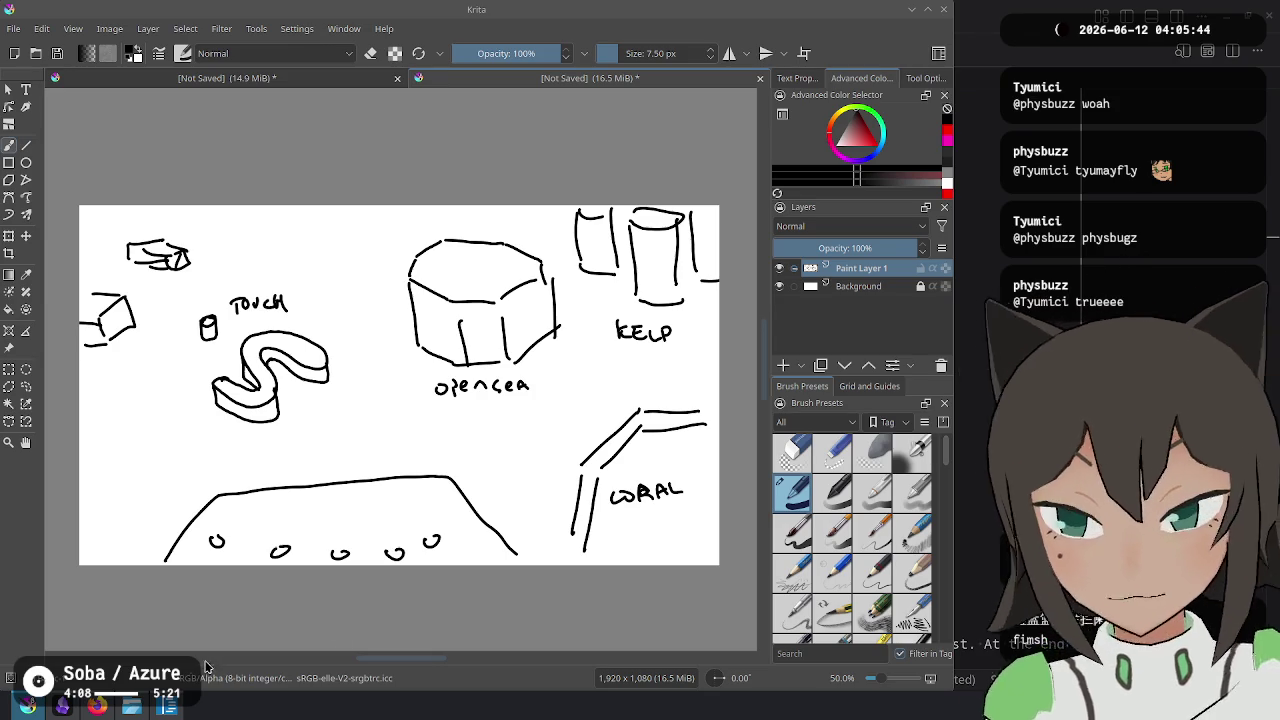
In Firefox, enlarge the Monterey Bay Aquarium map on the MBA-Hero-2023.jpg tab.
key(alt+Tab)
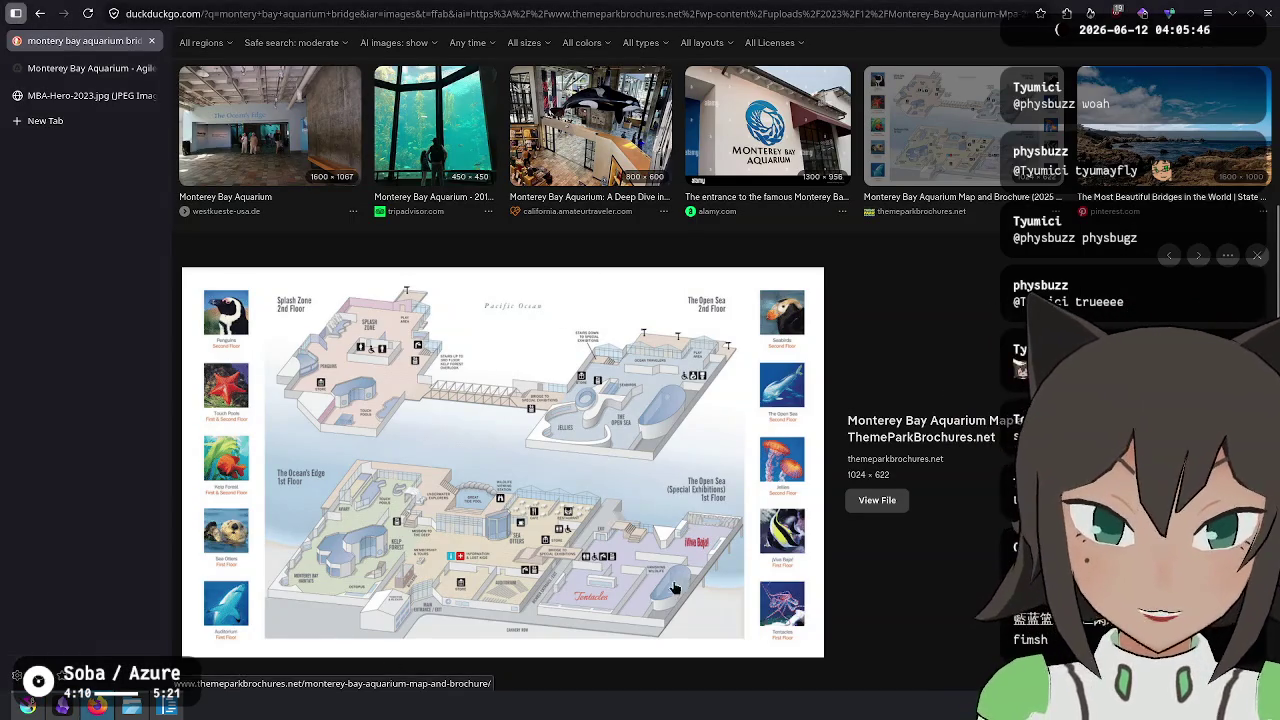
key(Escape)
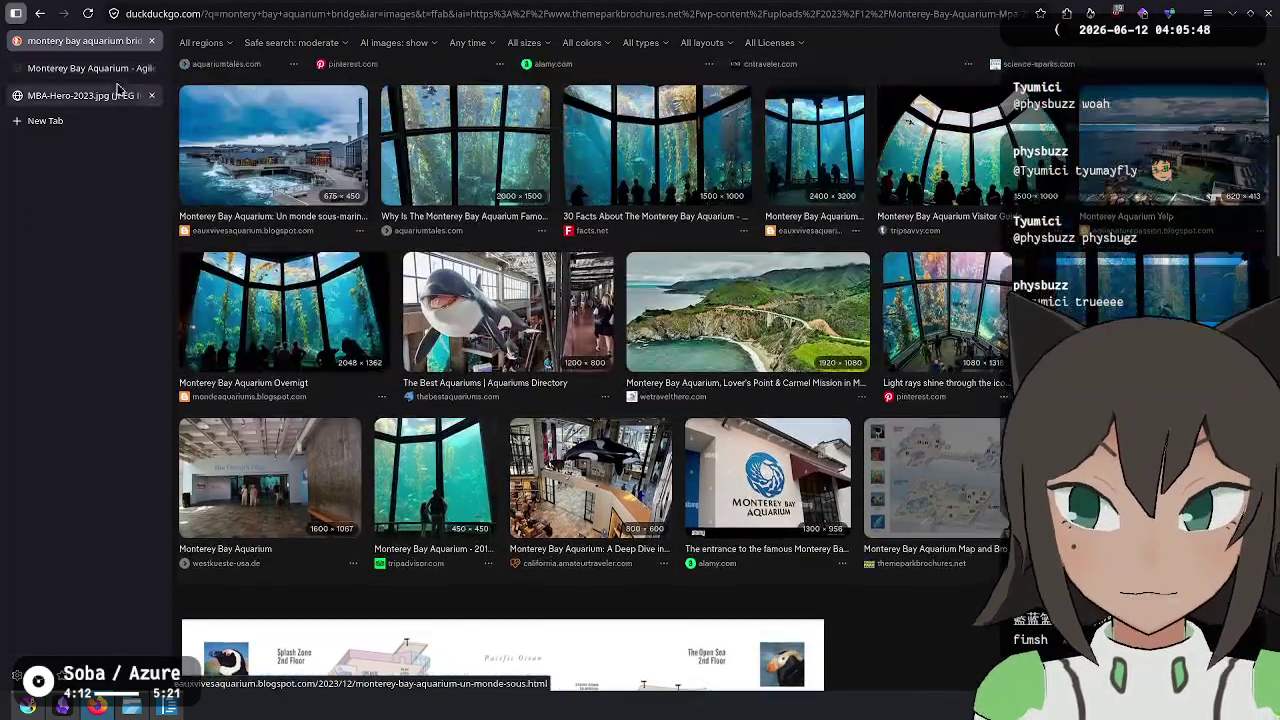
key(ctrl+3)
click(714, 333)
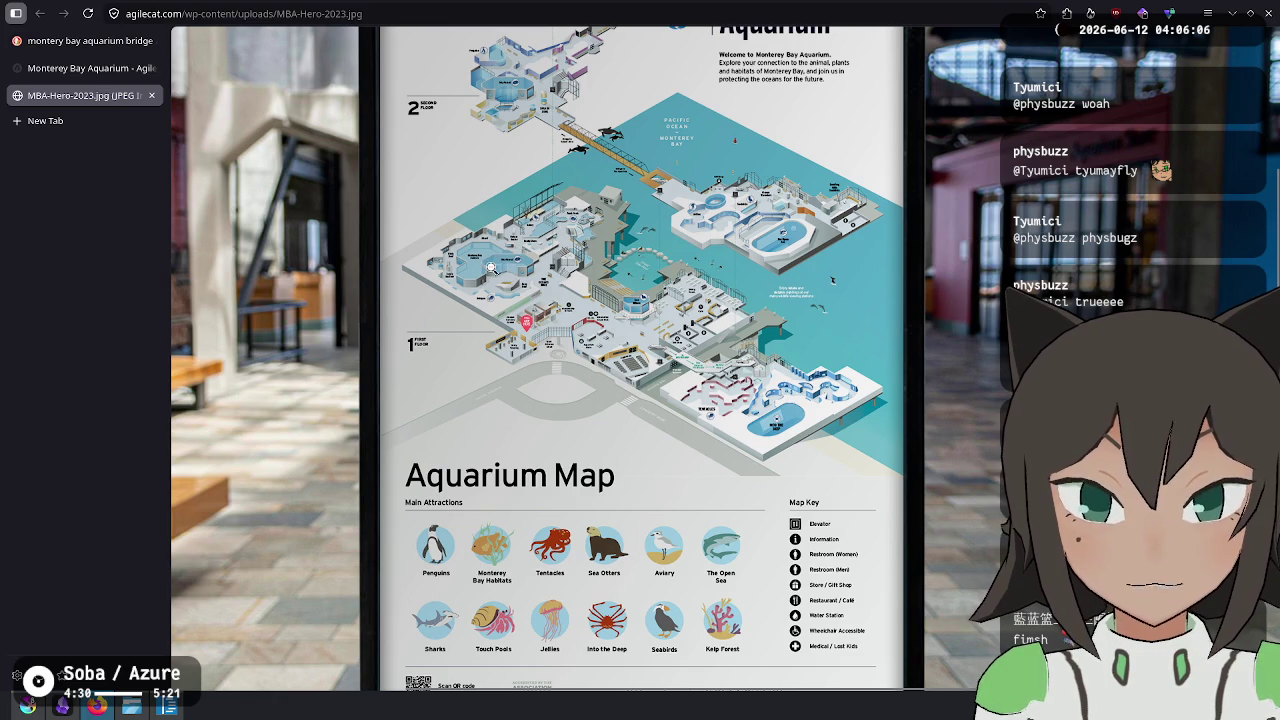
Zoom the aquarium map to 200% and pan across it, then return to Krita.
scroll(511, 278, up, 3)
right_click(519, 210)
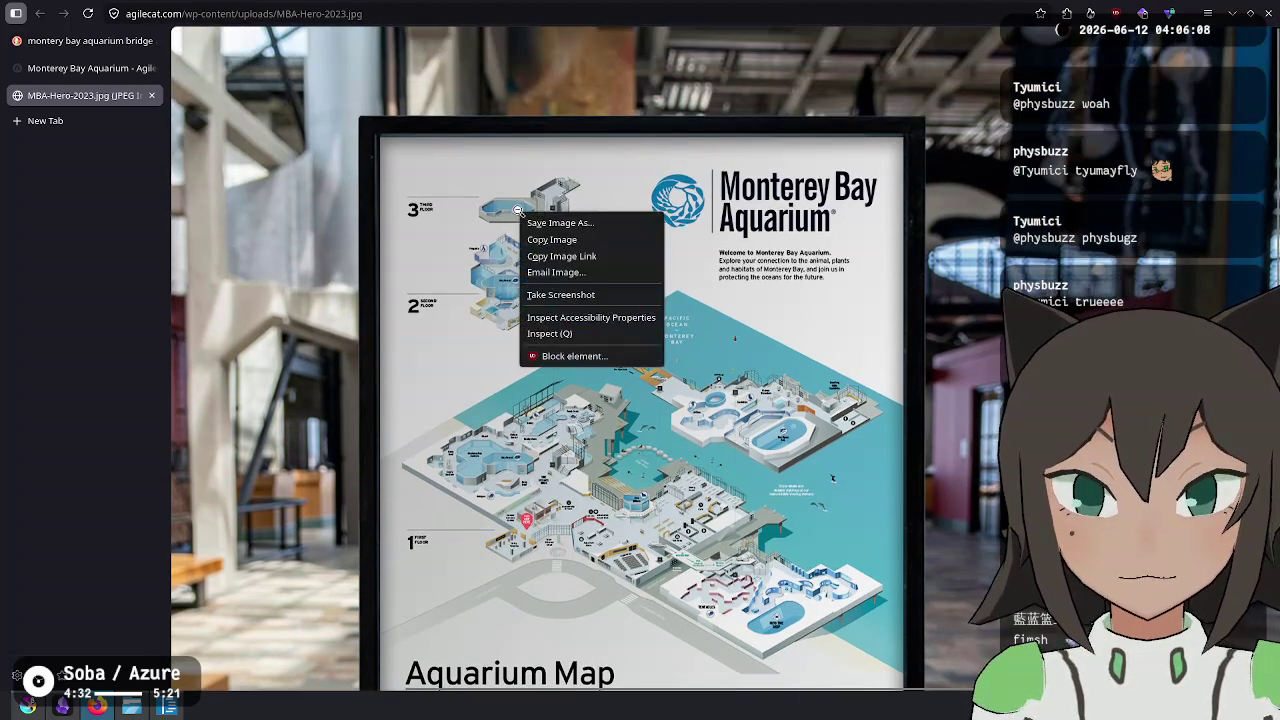
click(450, 262)
scroll(470, 350, up, 2)
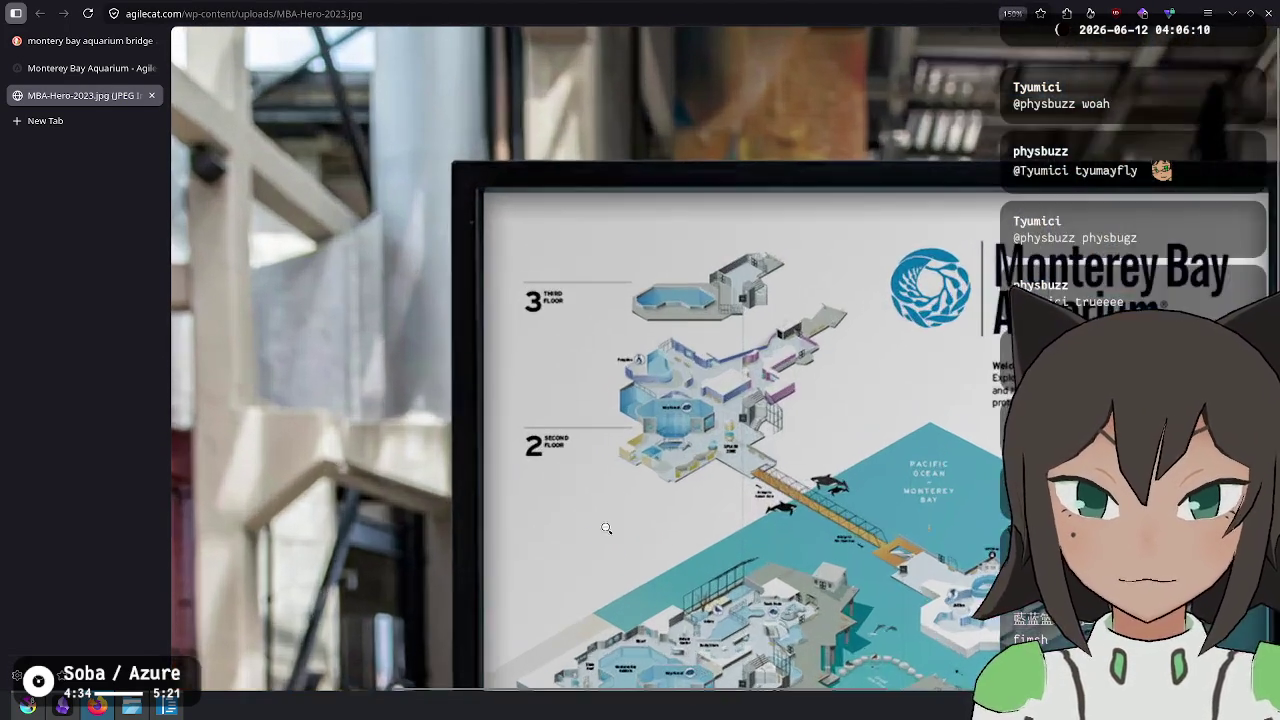
scroll(500, 480, up, 2)
scroll(527, 598, up, 1)
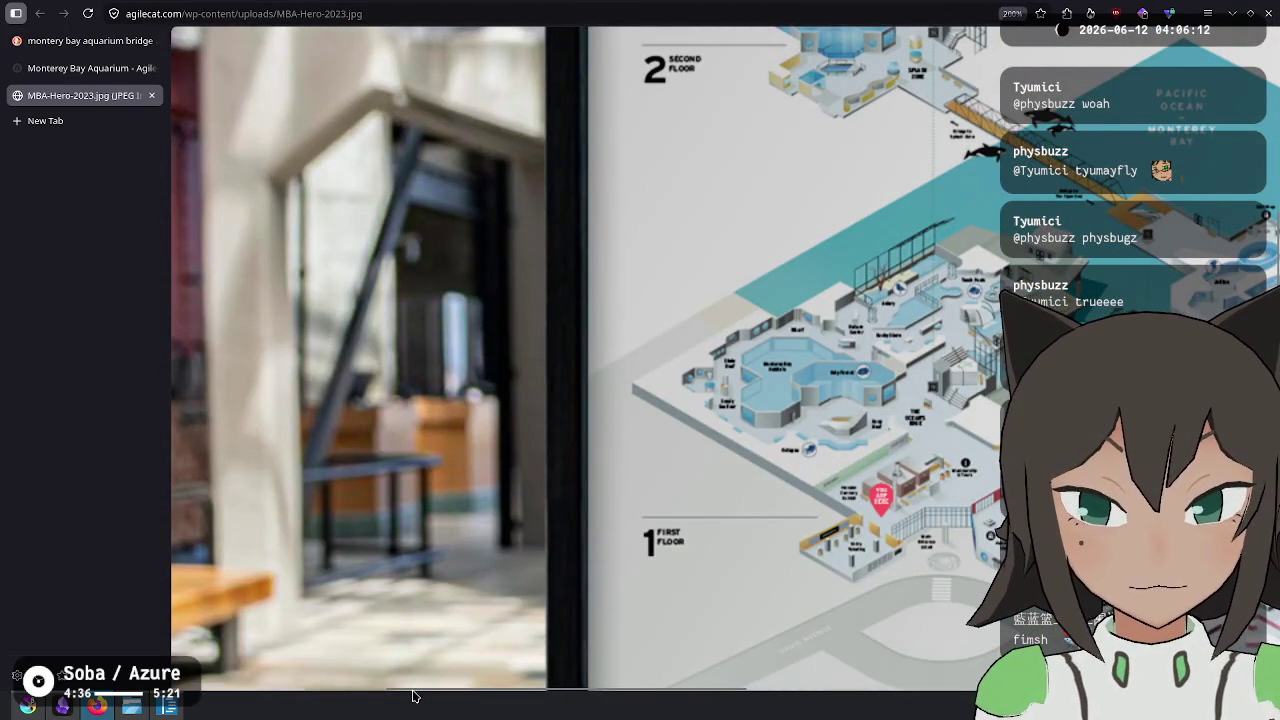
drag(415, 693, 598, 692)
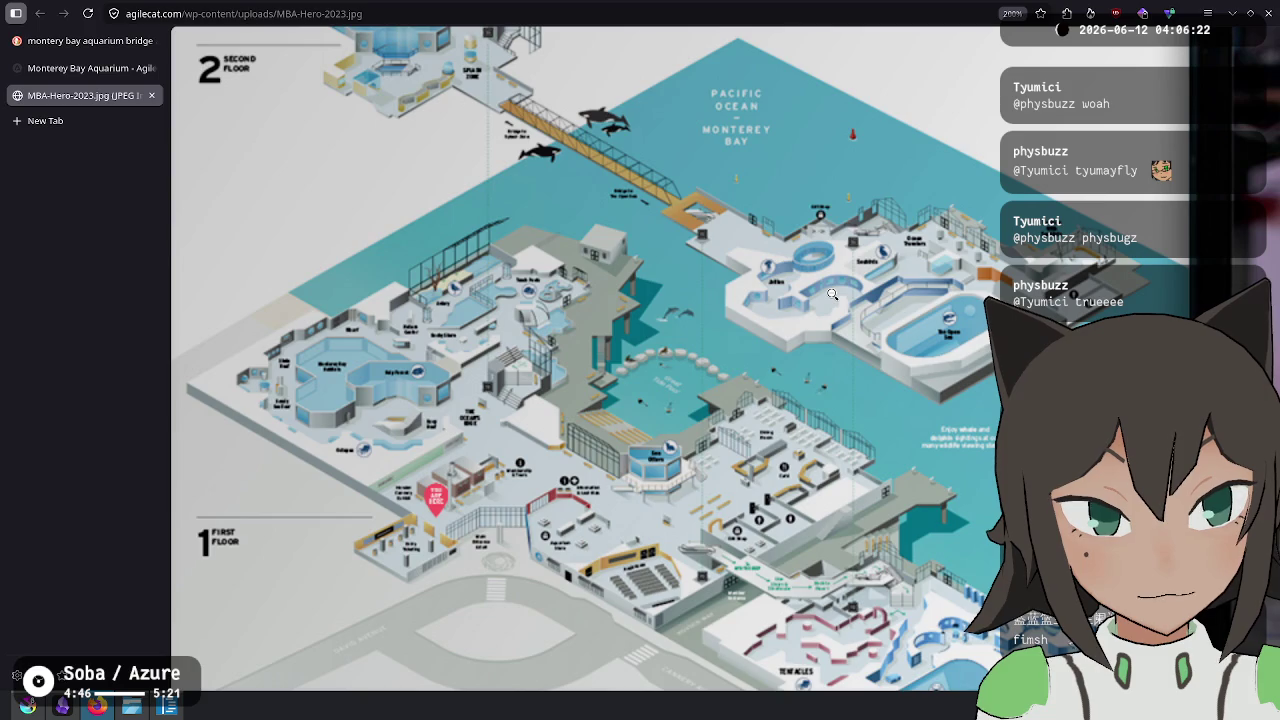
key(alt+Tab)
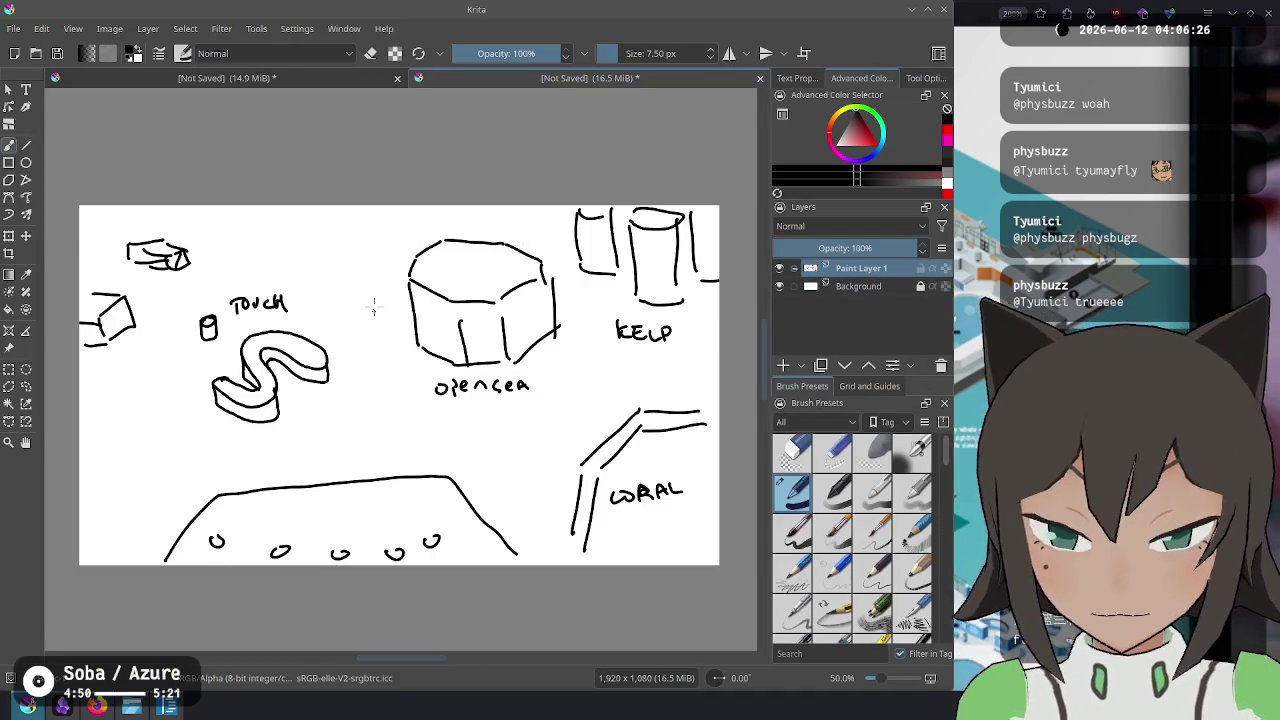
Undo the last sketch stroke and draw a trial S-shaped path, undoing the stray marks.
key(ctrl+z)
key(ctrl+z)
key(ctrl+z)
key(ctrl+z)
key(ctrl+z)
key(ctrl+z)
key(ctrl+z)
key(ctrl+z)
key(ctrl+z)
key(ctrl+z)
key(ctrl+z)
key(ctrl+z)
key(ctrl+z)
key(ctrl+z)
key(ctrl+z)
key(ctrl+z)
key(ctrl+z)
key(ctrl+z)
key(ctrl+z)
key(ctrl+z)
key(ctrl+z)
key(ctrl+z)
key(ctrl+z)
key(ctrl+z)
key(ctrl+z)
key(ctrl+z)
key(ctrl+z)
key(ctrl+z)
key(ctrl+z)
key(ctrl+z)
key(ctrl+z)
key(ctrl+z)
key(ctrl+z)
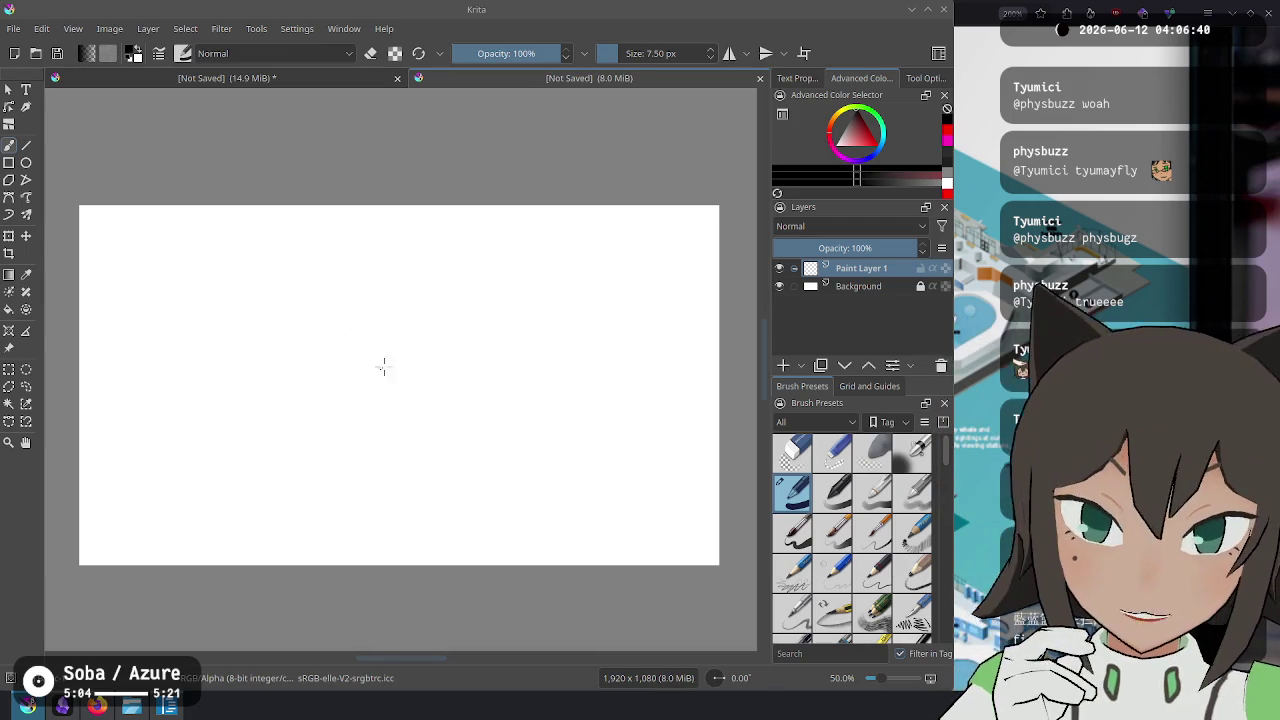
drag(381, 359, 378, 376)
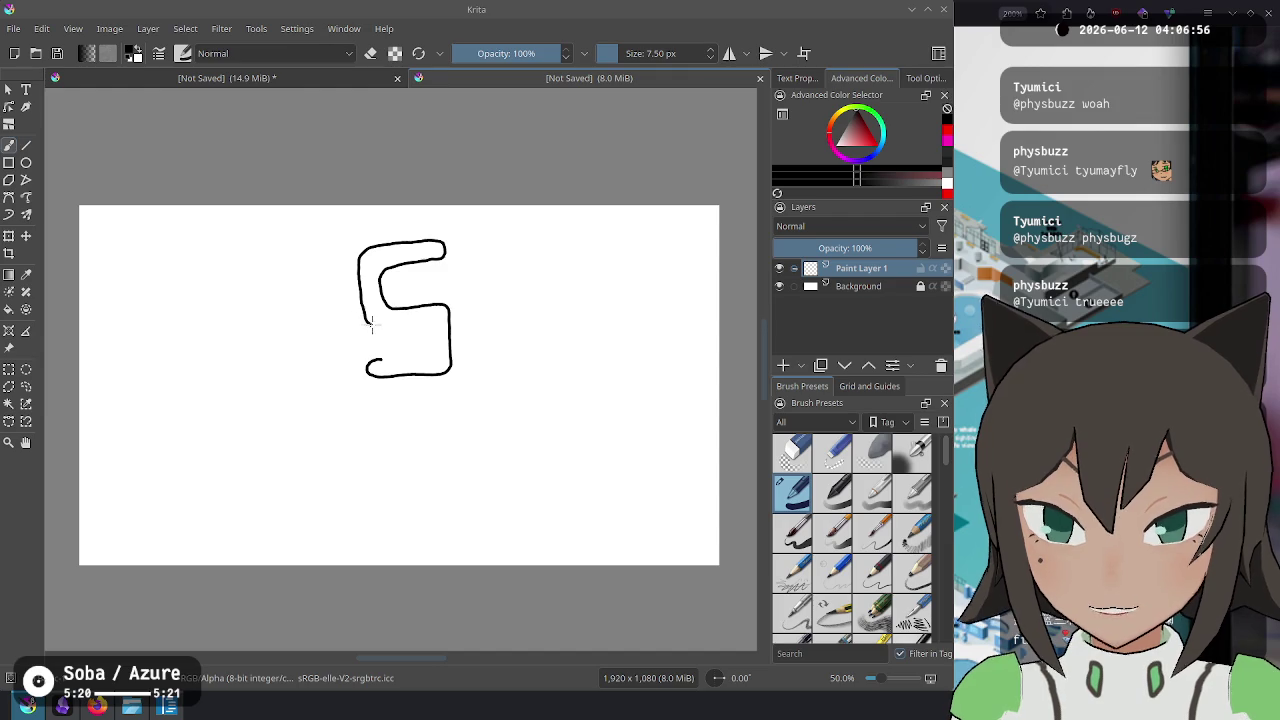
drag(393, 322, 417, 325)
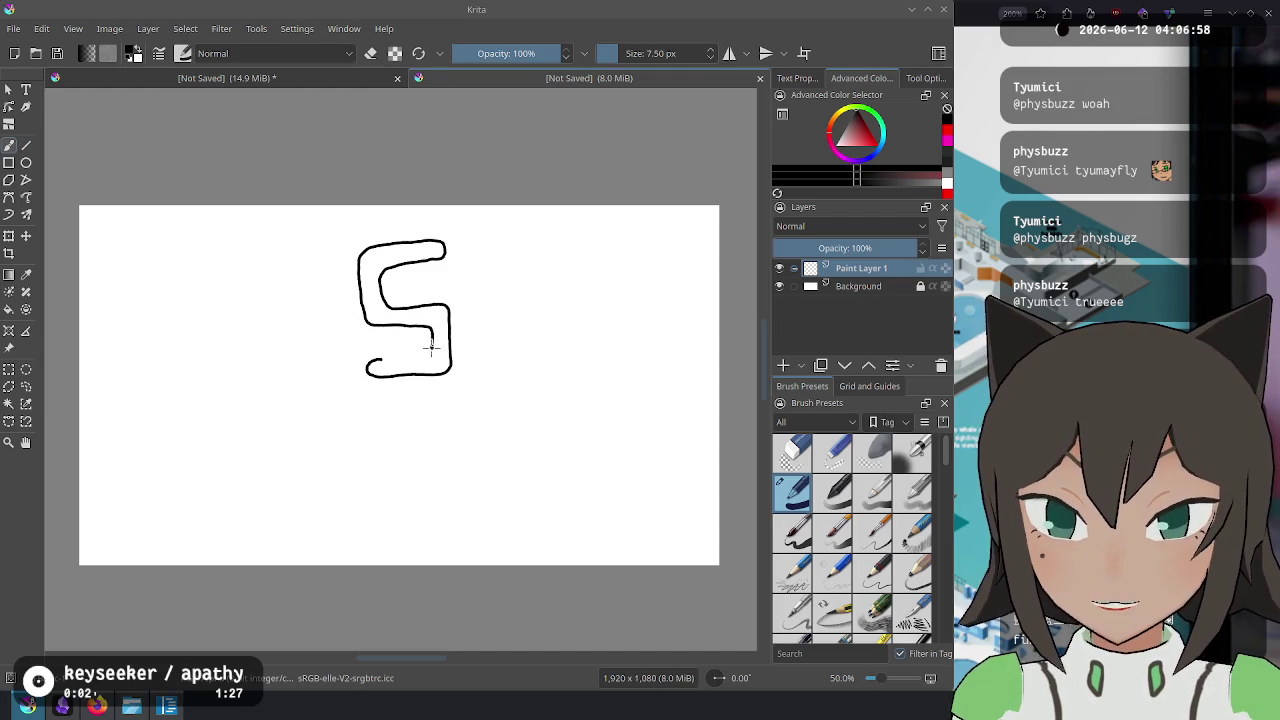
drag(380, 360, 368, 364)
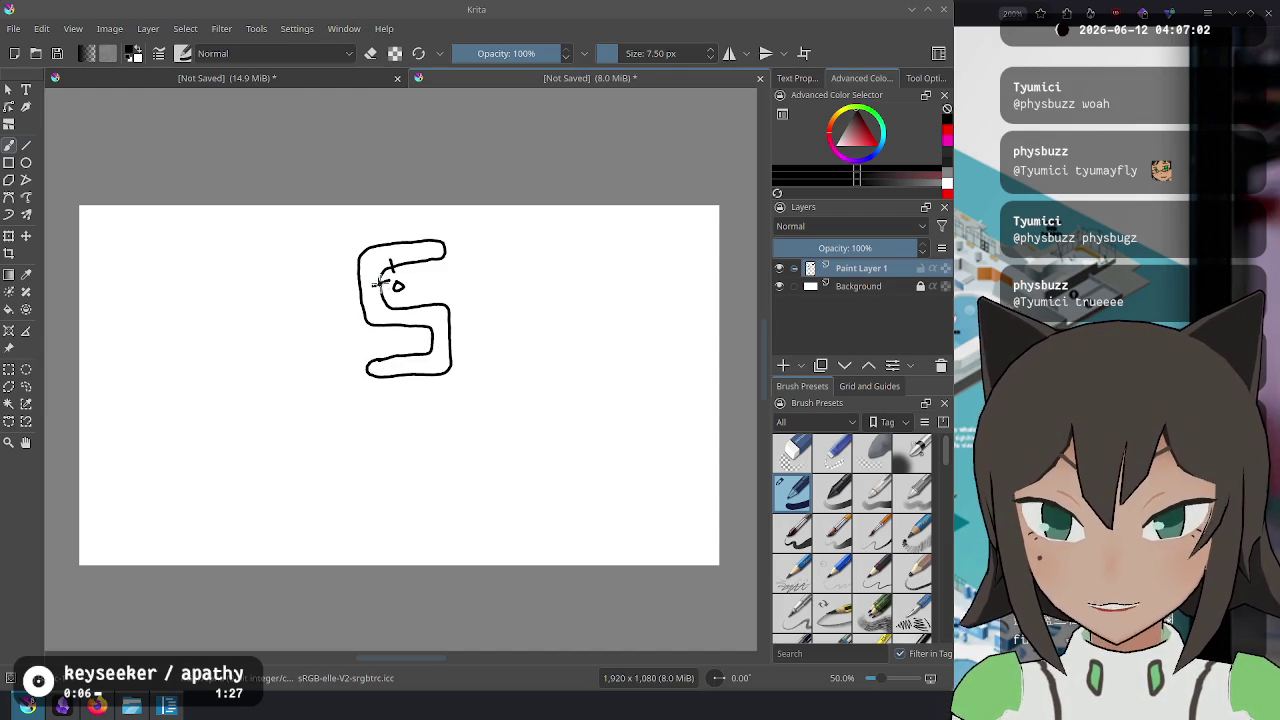
key(ctrl+z)
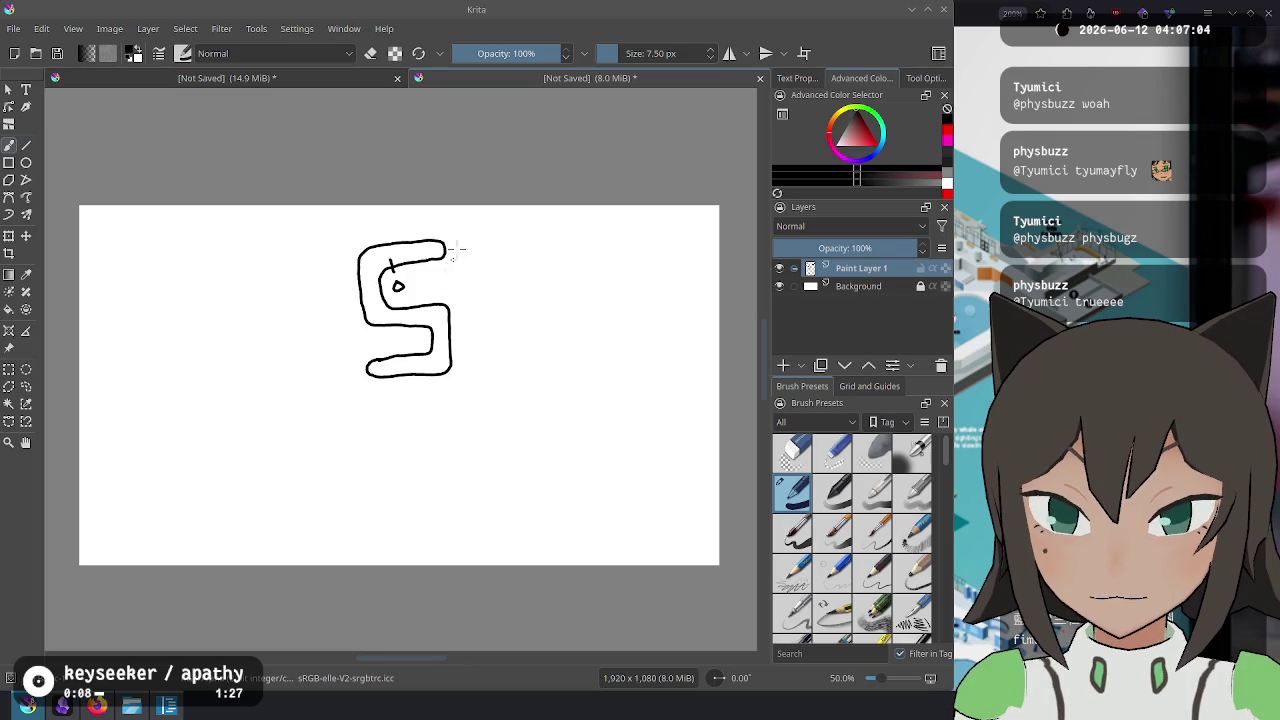
mouse_move(510, 237)
mouse_down()
mouse_move(494, 252)
mouse_move(508, 272)
mouse_up()
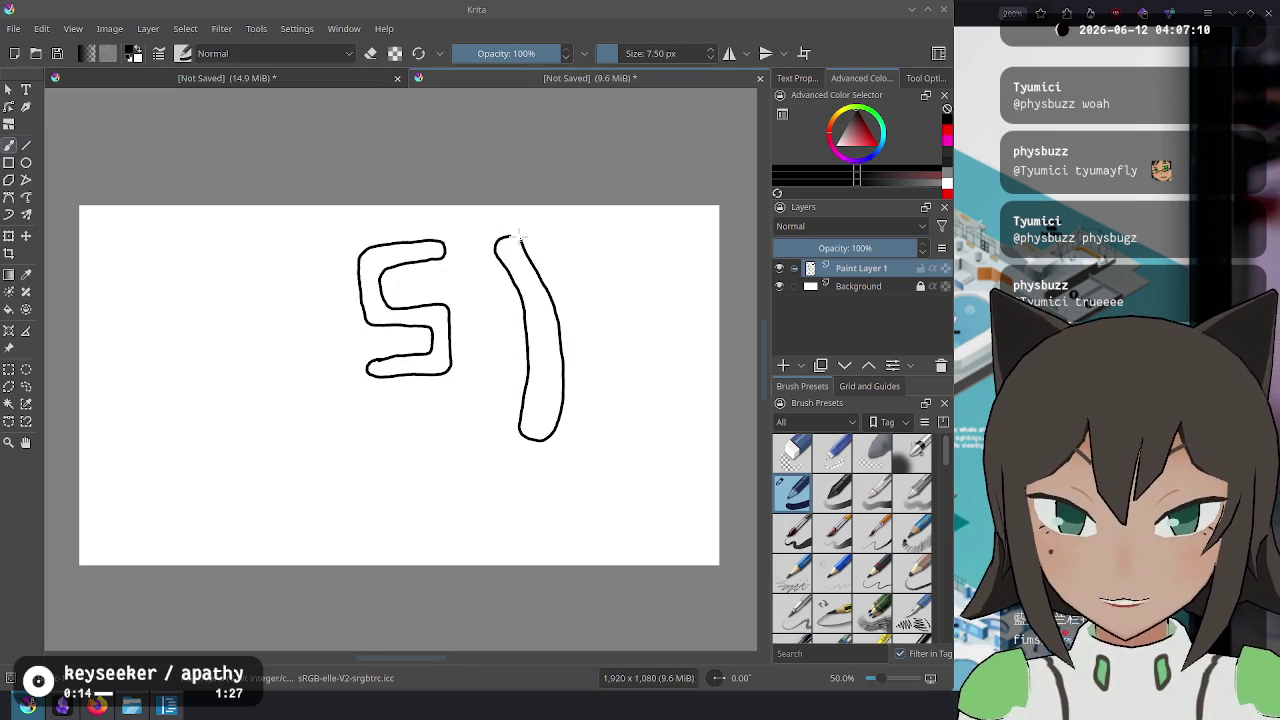
key(ctrl+z)
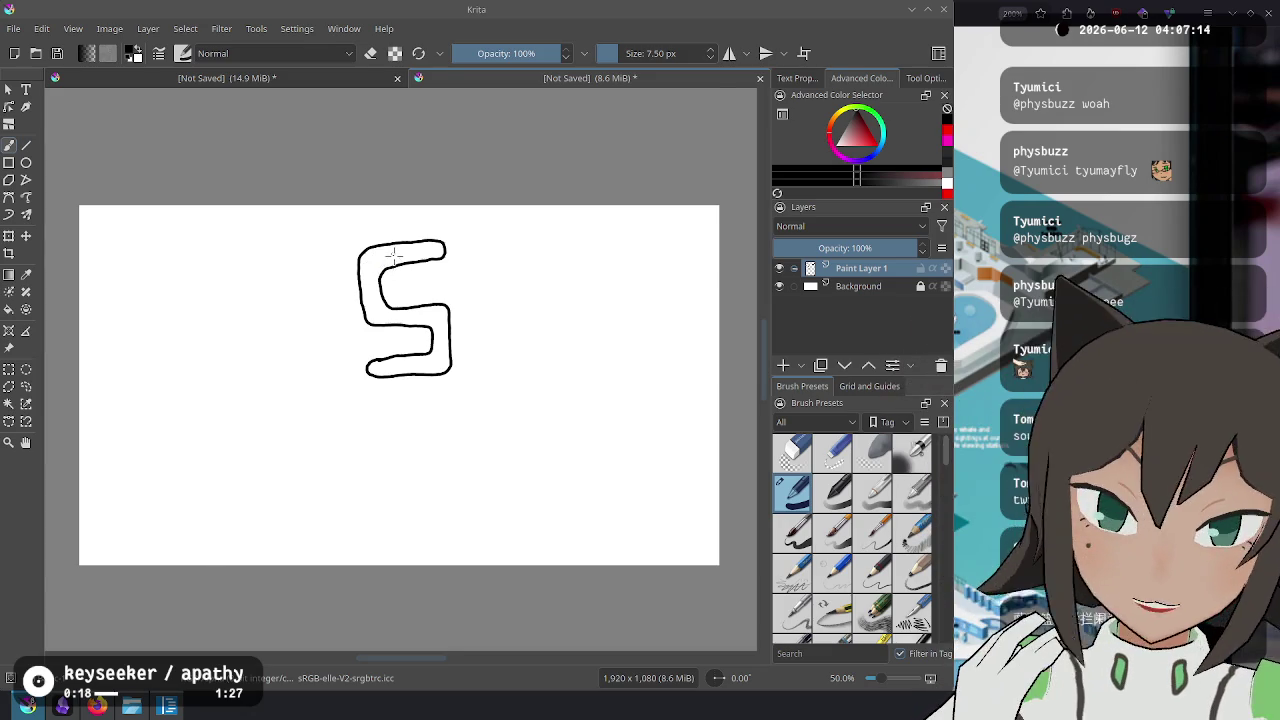
Compare against the aquarium map in Firefox, then undo the S shape to leave the canvas blank.
key(alt+Tab)
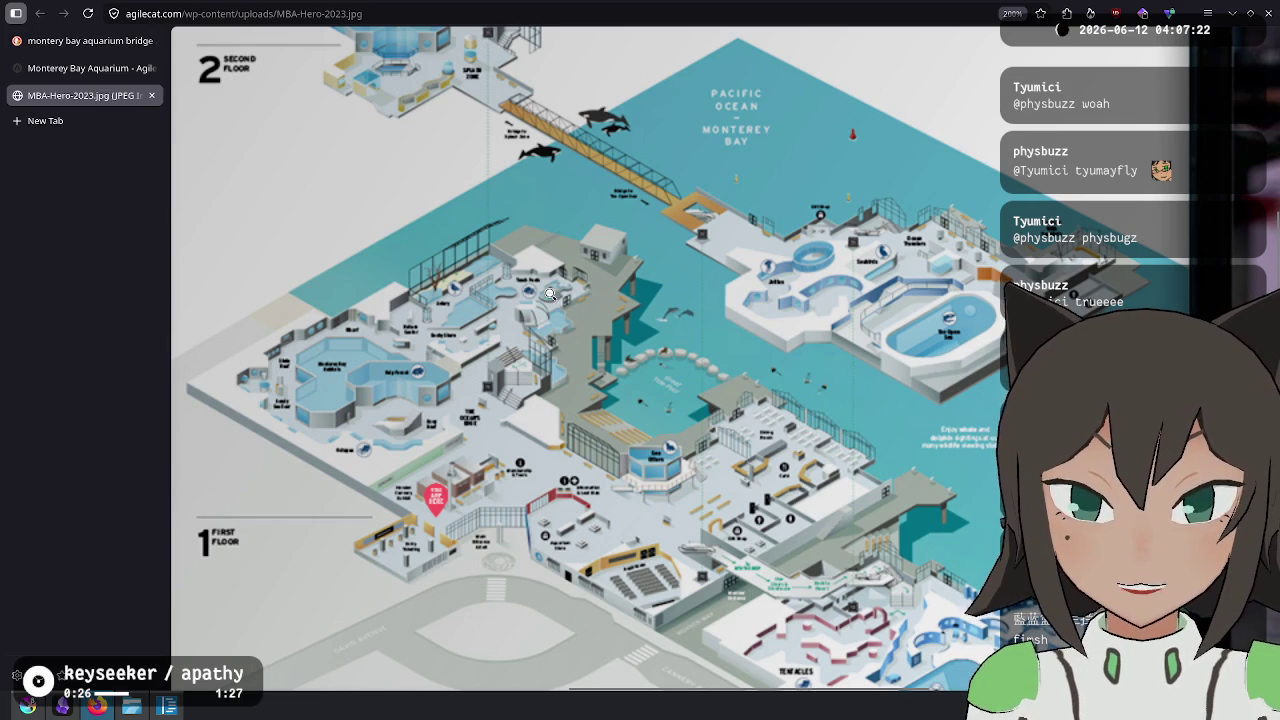
key(alt+Tab)
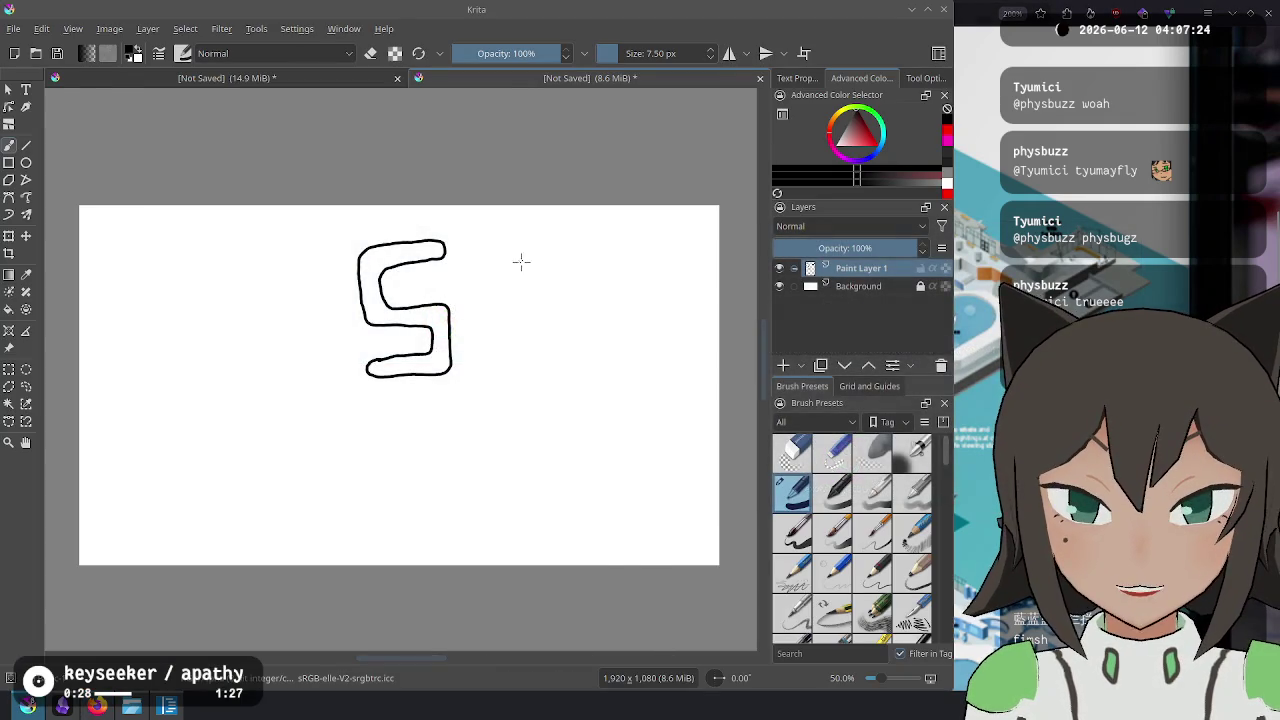
key(alt+Tab)
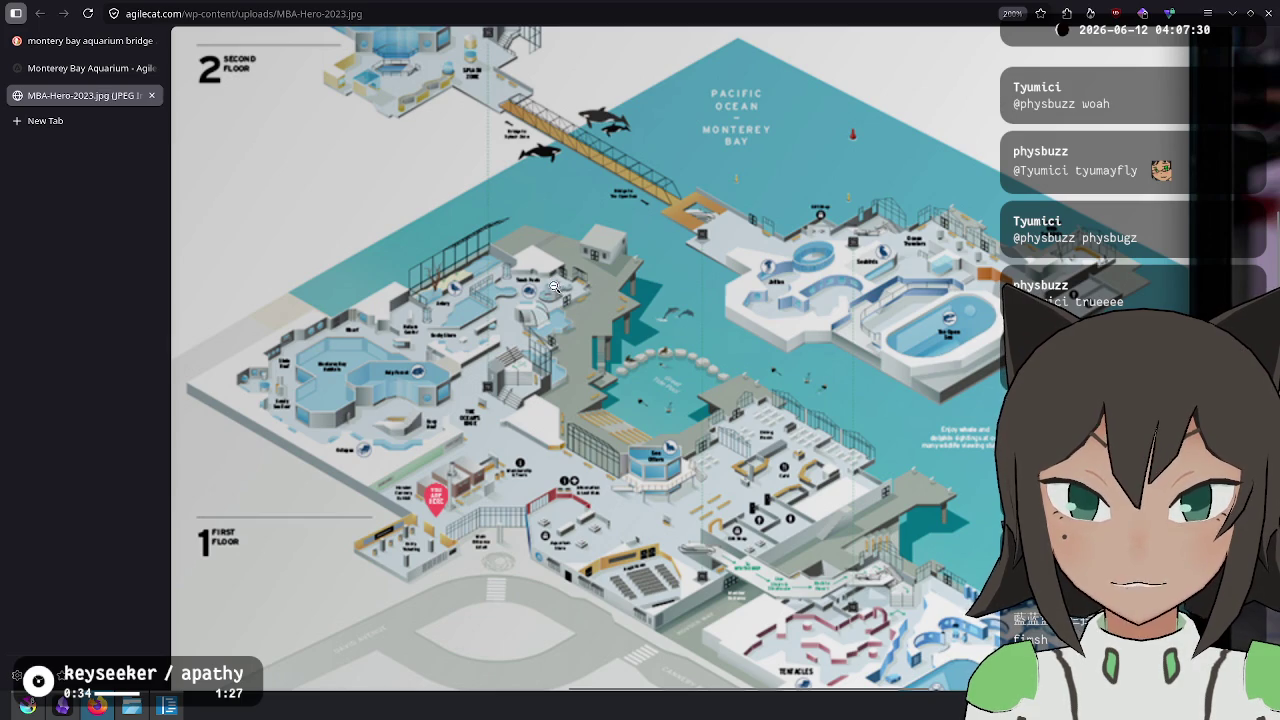
key(alt+Tab)
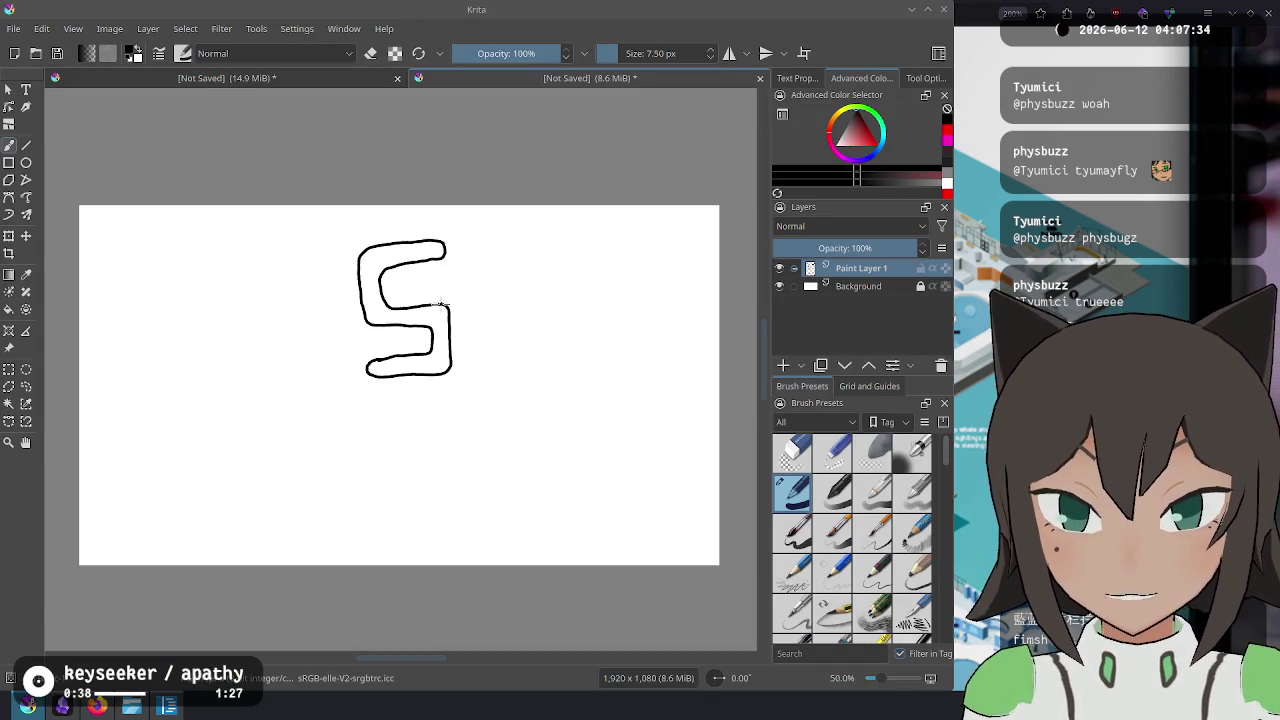
key(ctrl+z)
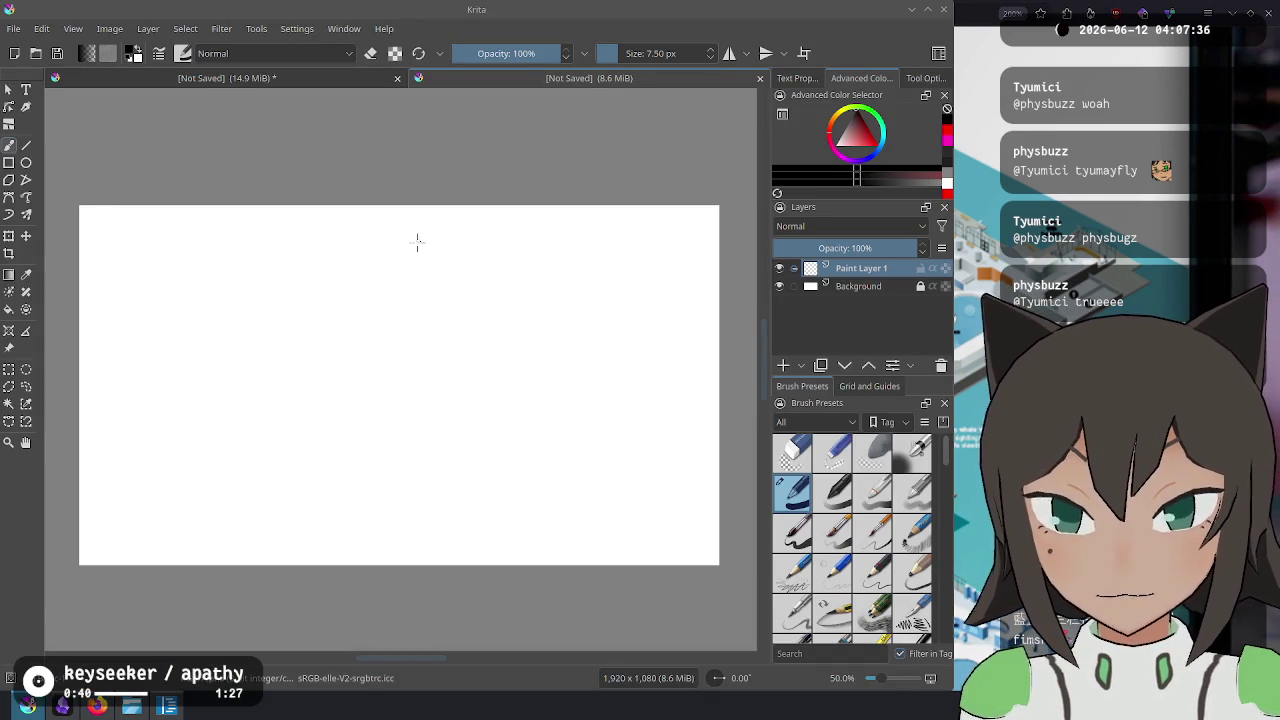
Try hooked and stepped path outlines near the canvas centre, undoing each attempt.
mouse_move(404, 330)
mouse_down()
mouse_move(340, 358)
mouse_move(400, 441)
mouse_up()
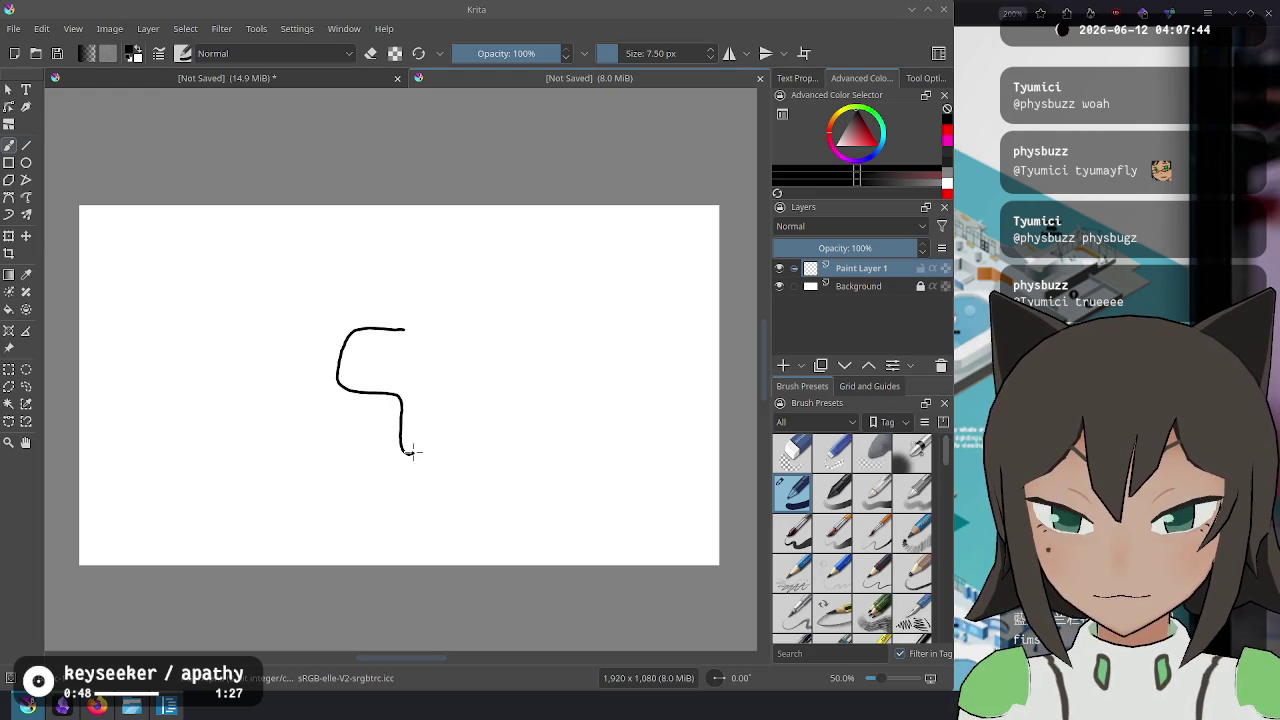
mouse_move(419, 436)
mouse_down()
mouse_move(462, 396)
mouse_move(445, 372)
mouse_move(390, 372)
mouse_move(392, 346)
mouse_move(412, 333)
mouse_up()
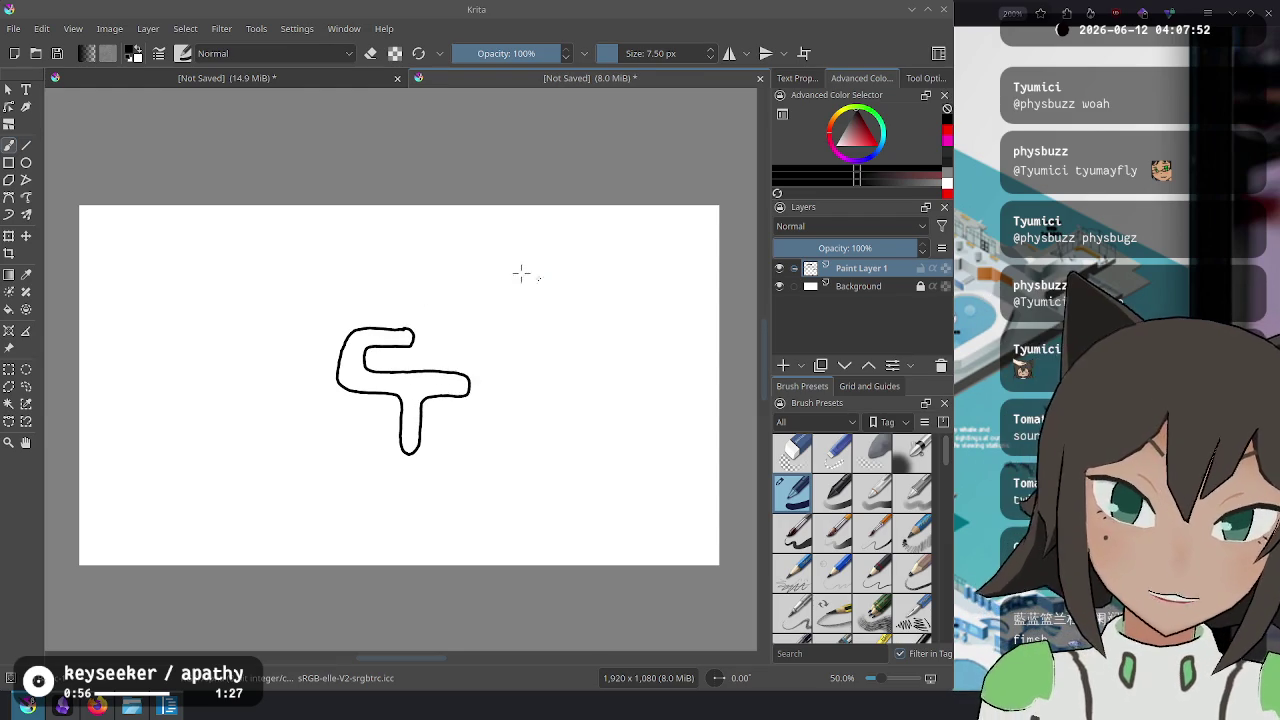
key(ctrl+z)
mouse_move(389, 286)
mouse_down()
mouse_move(346, 366)
mouse_move(488, 360)
mouse_move(434, 420)
mouse_move(362, 454)
mouse_up()
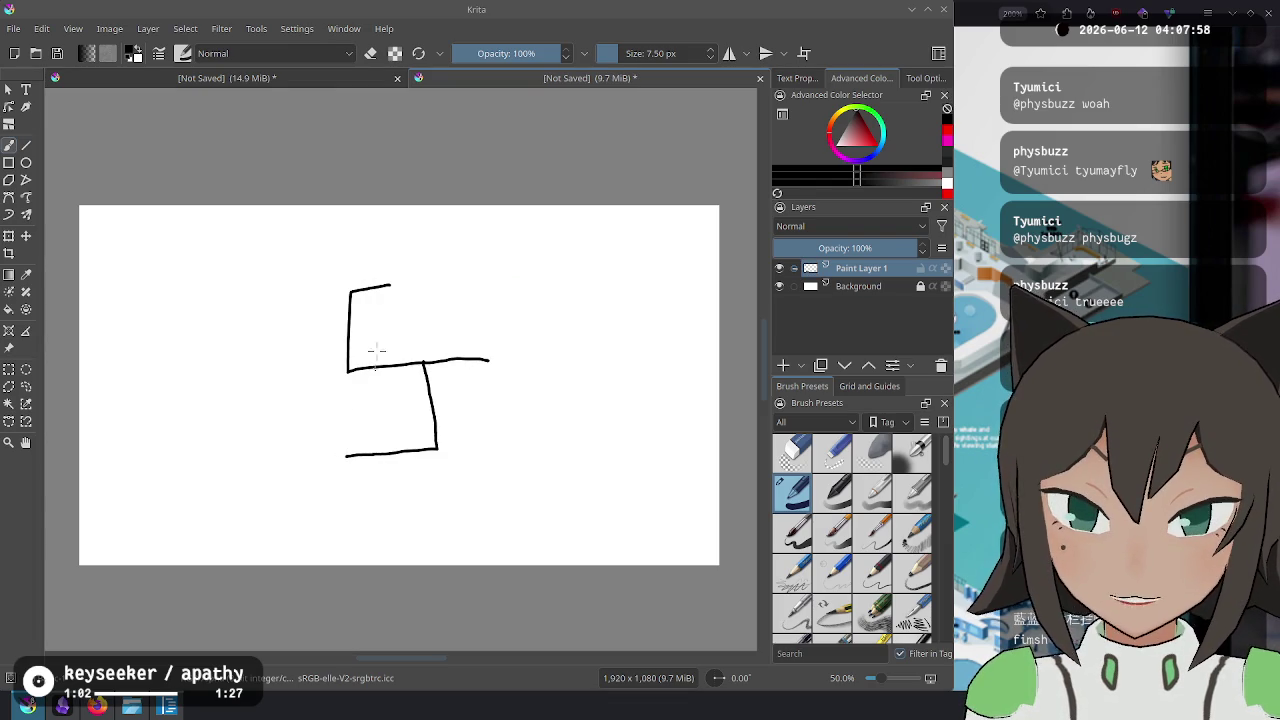
drag(325, 296, 276, 300)
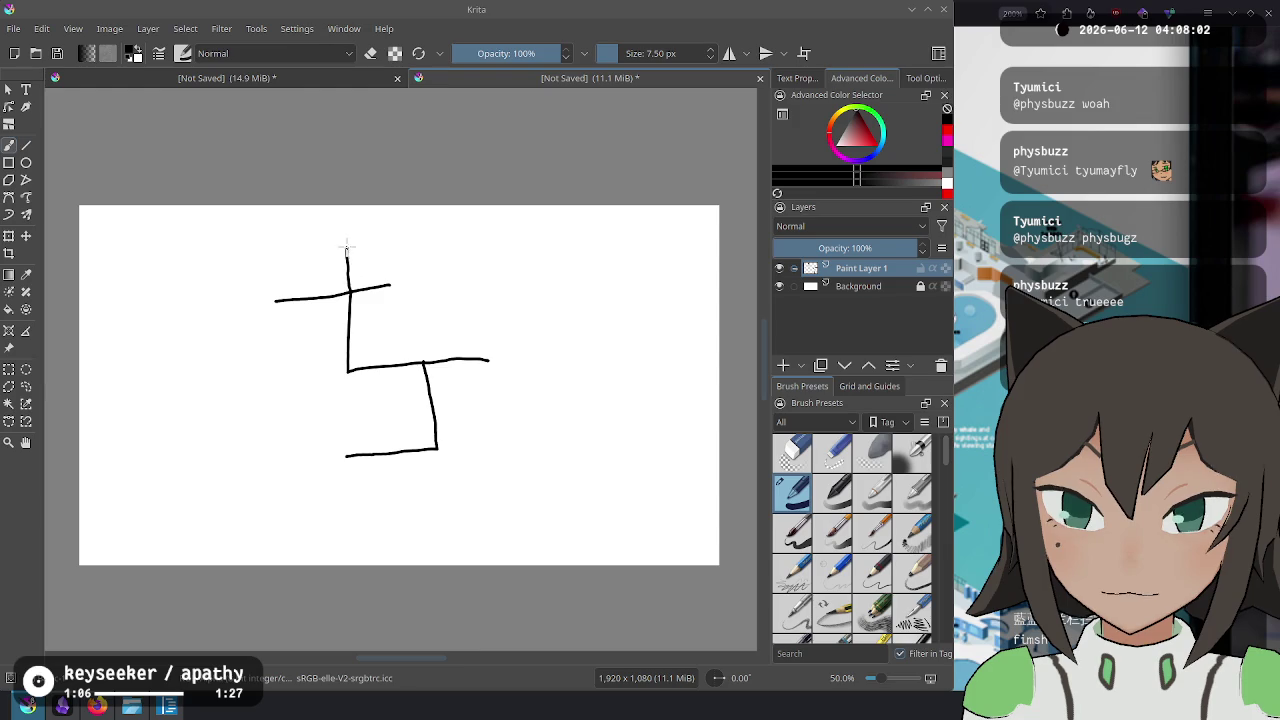
key(ctrl+z)
key(ctrl+z)
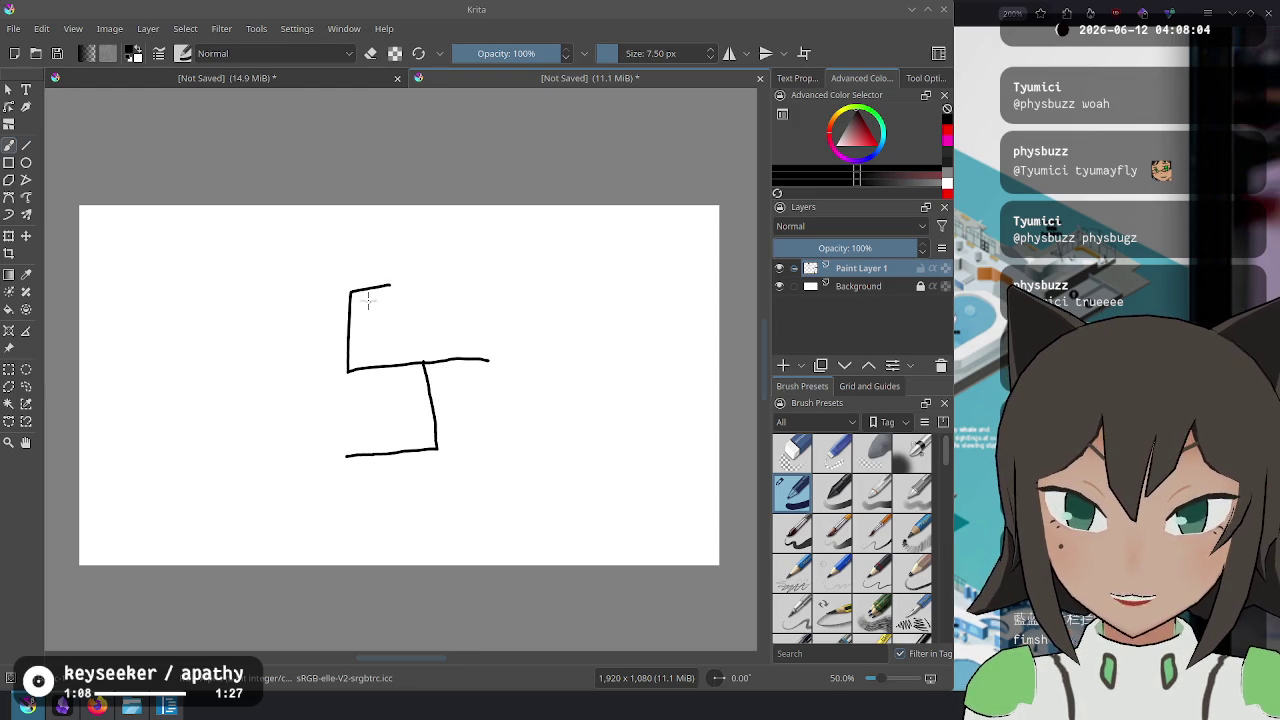
key(ctrl+z)
key(ctrl+z)
Draw stepped right-angle lines, remove the stray loops and top stroke, and start a curved path.
mouse_move(350, 357)
mouse_down()
mouse_move(503, 359)
mouse_move(428, 413)
mouse_move(346, 442)
mouse_up()
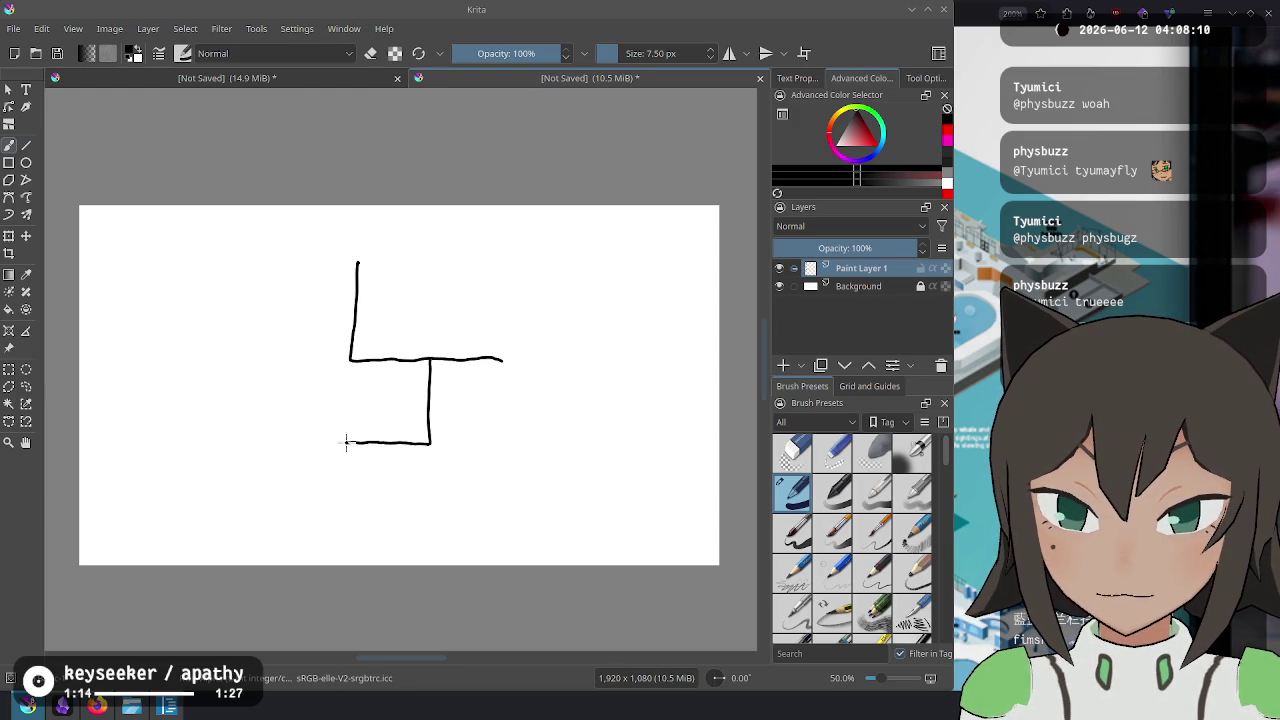
drag(298, 263, 358, 264)
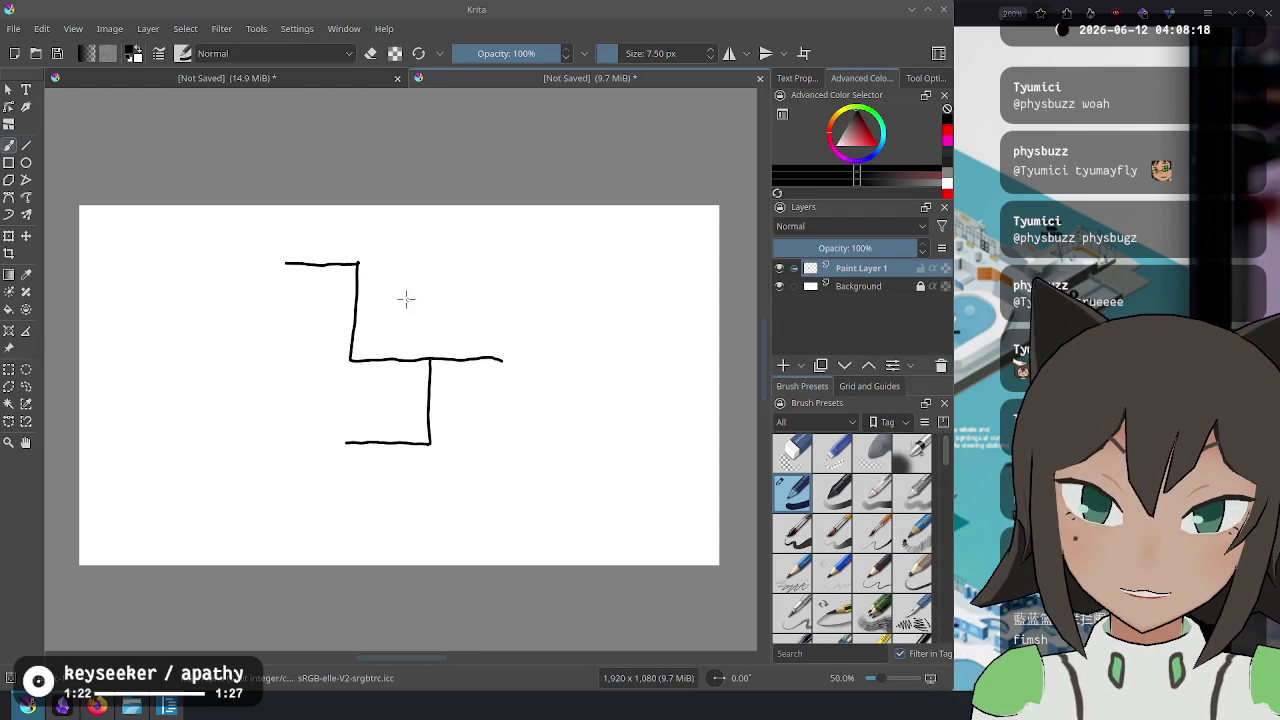
drag(310, 290, 330, 291)
drag(390, 320, 388, 321)
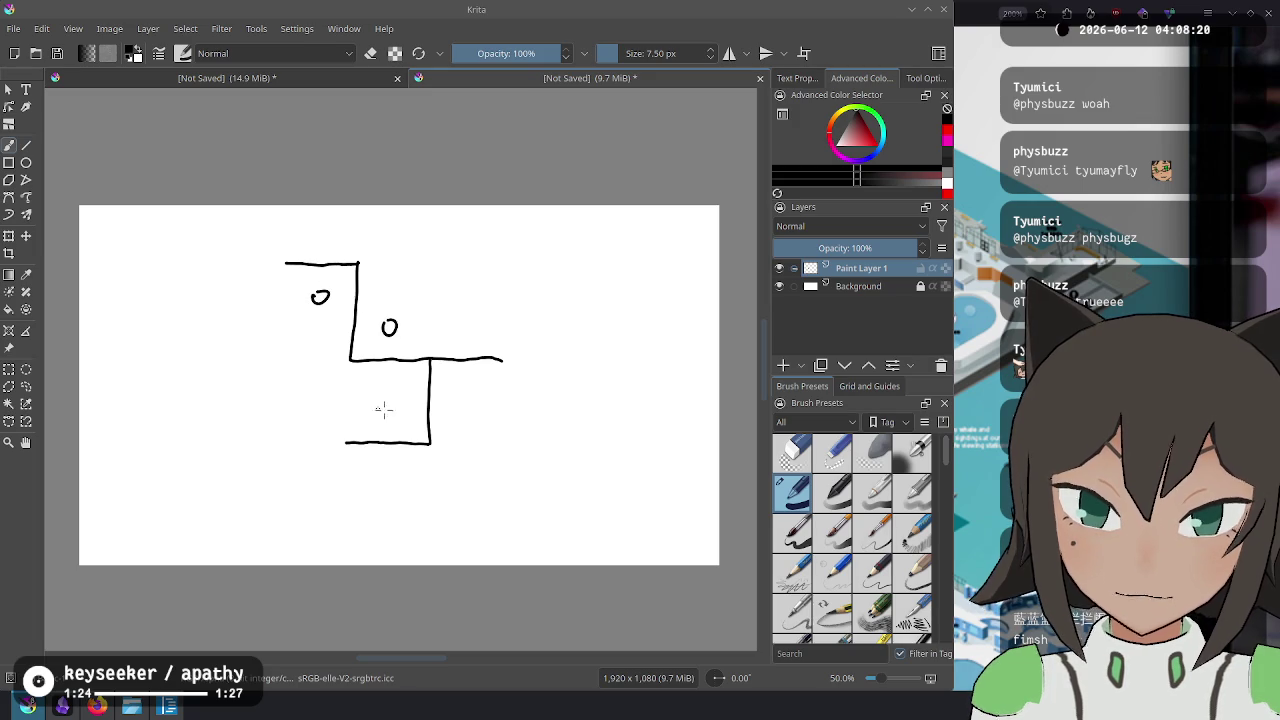
key(ctrl+z)
key(ctrl+z)
key(ctrl+z)
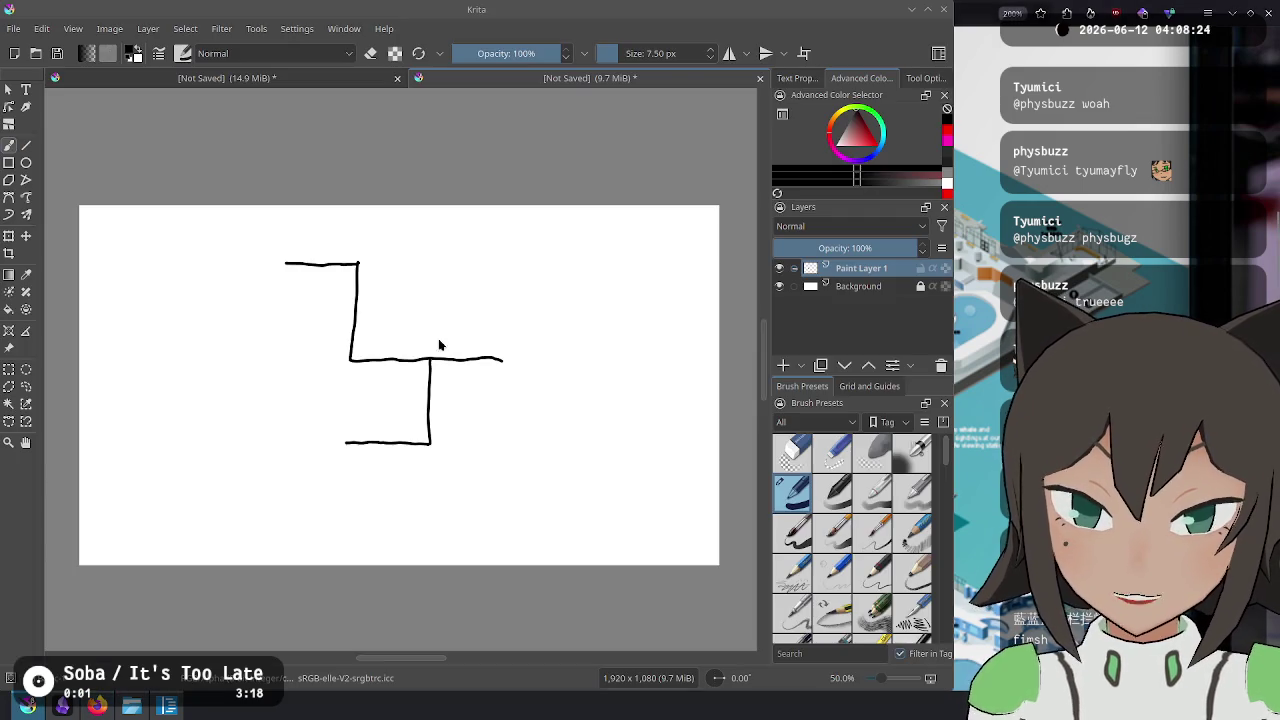
key(ctrl+z)
key(ctrl+z)
key(ctrl+z)
key(ctrl+z)
mouse_move(364, 341)
mouse_down()
mouse_move(343, 343)
mouse_move(360, 363)
mouse_move(400, 366)
mouse_move(411, 423)
mouse_move(451, 428)
mouse_move(457, 457)
mouse_move(437, 479)
mouse_move(394, 486)
mouse_move(446, 503)
mouse_move(493, 498)
mouse_move(491, 452)
mouse_move(511, 426)
mouse_move(540, 421)
mouse_move(519, 393)
mouse_move(437, 393)
mouse_move(380, 331)
mouse_move(354, 338)
mouse_up()
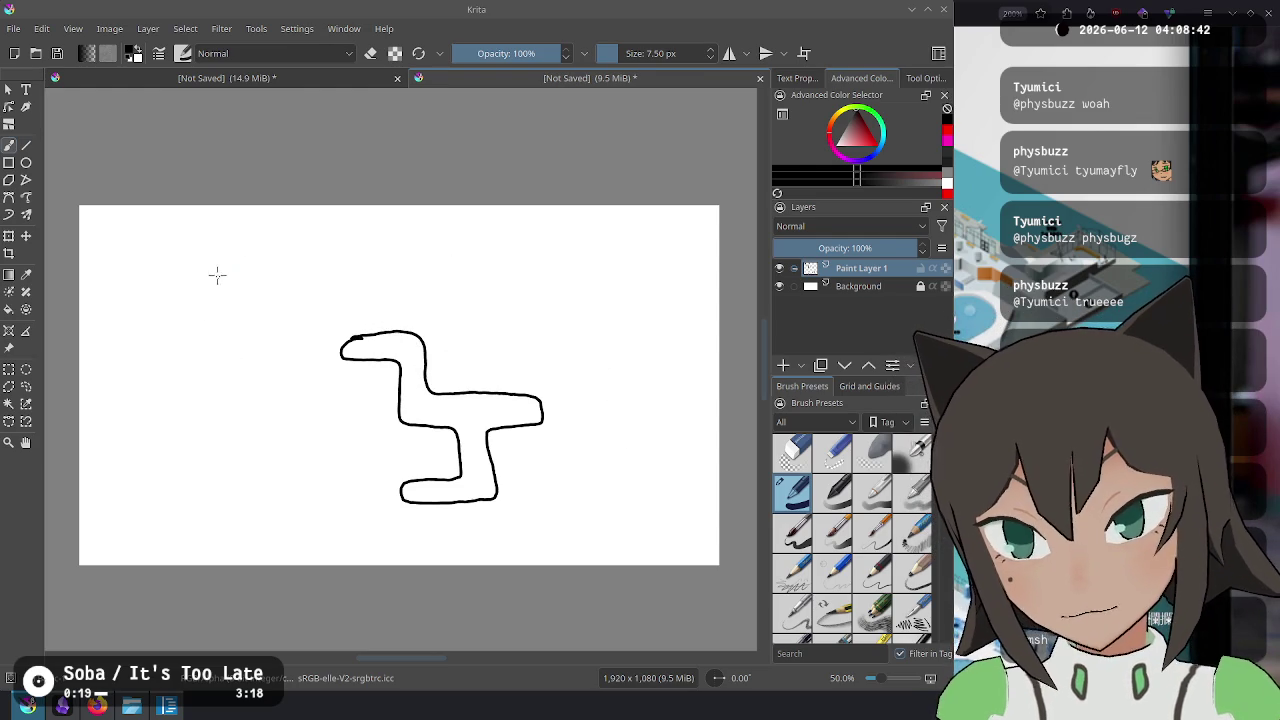
Sketch three rough rectangles along the top of the canvas.
mouse_move(220, 270)
mouse_down()
mouse_move(275, 257)
mouse_move(302, 289)
mouse_move(240, 305)
mouse_up()
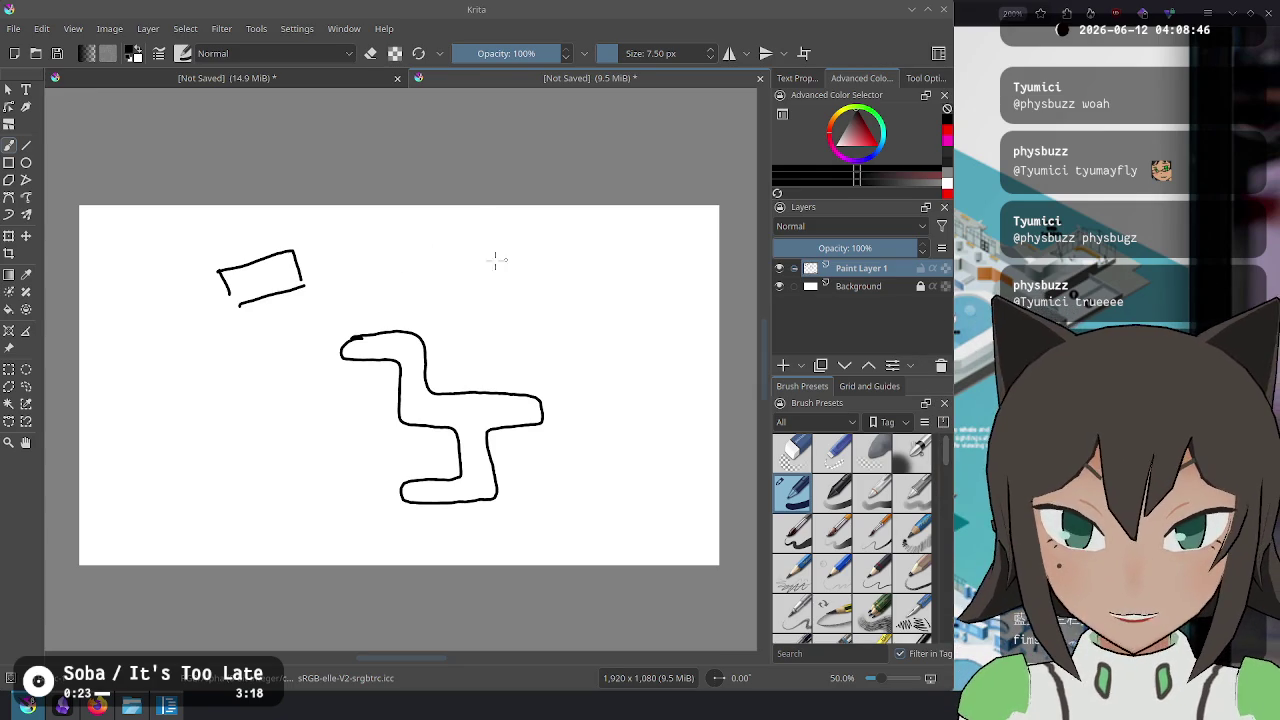
mouse_move(372, 243)
mouse_down()
mouse_move(378, 273)
mouse_move(481, 238)
mouse_up()
drag(380, 275, 476, 269)
mouse_move(573, 252)
mouse_down()
mouse_move(565, 277)
mouse_move(640, 304)
mouse_move(628, 280)
mouse_move(645, 298)
mouse_up()
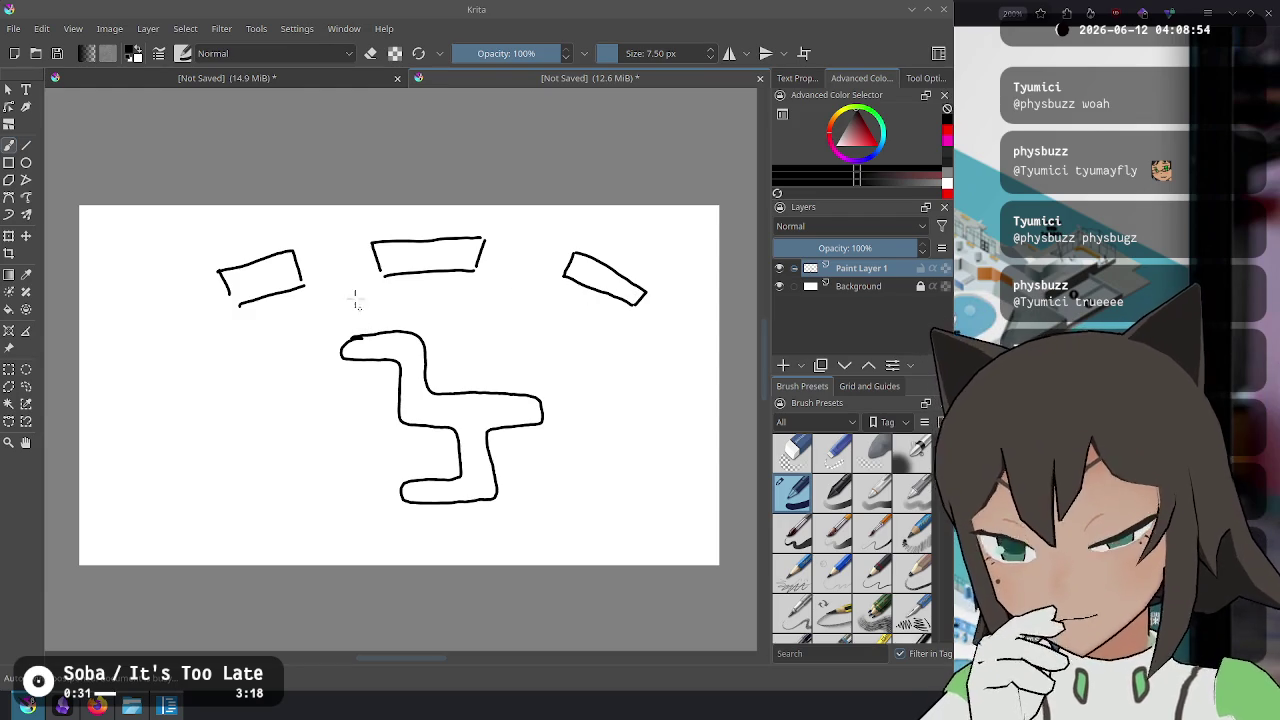
Try several versions of the left-side curve, checking the aquarium map between attempts.
mouse_move(314, 316)
mouse_down()
mouse_move(264, 428)
mouse_move(349, 523)
mouse_move(452, 528)
mouse_up()
key(ctrl+z)
key(alt+Tab)
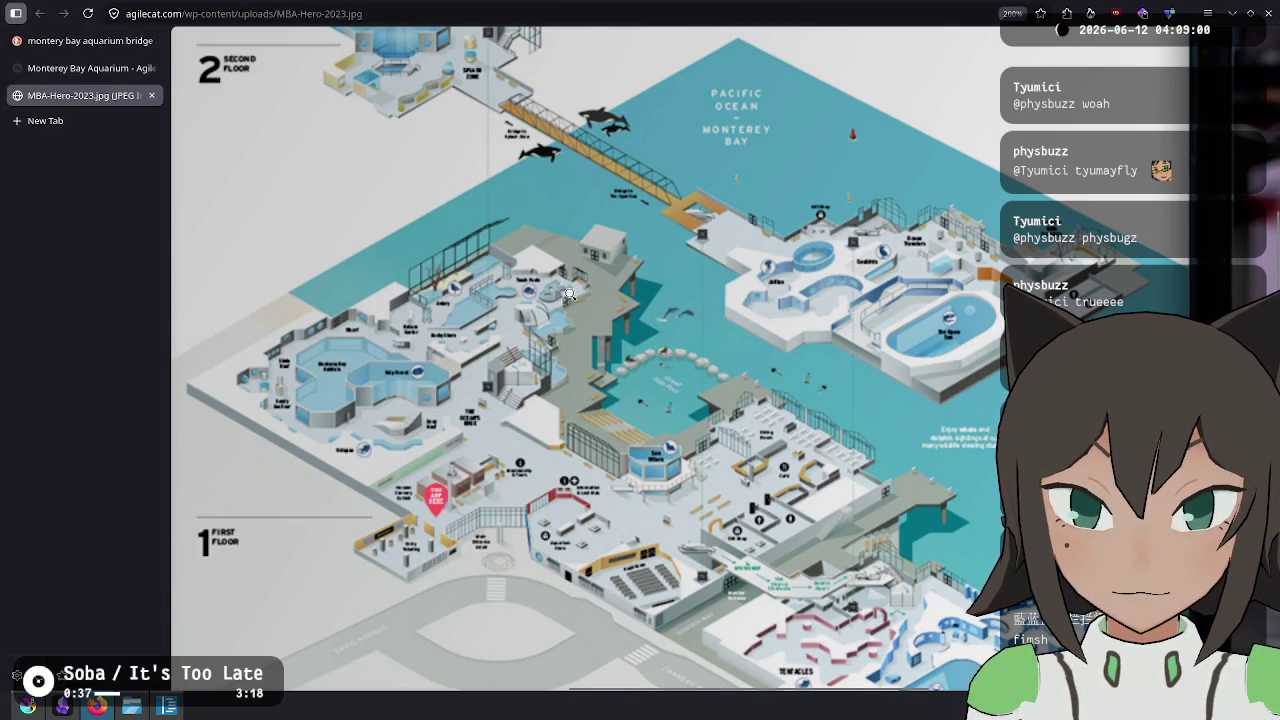
key(alt+Tab)
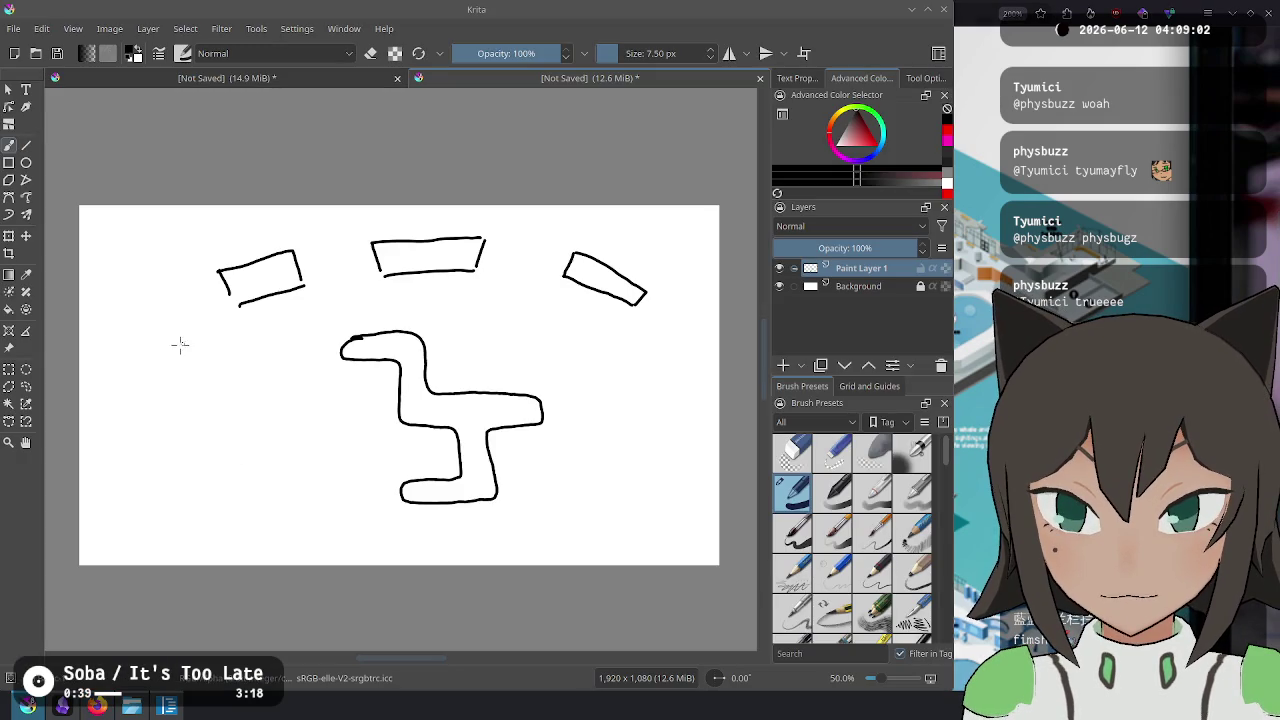
drag(176, 351, 163, 401)
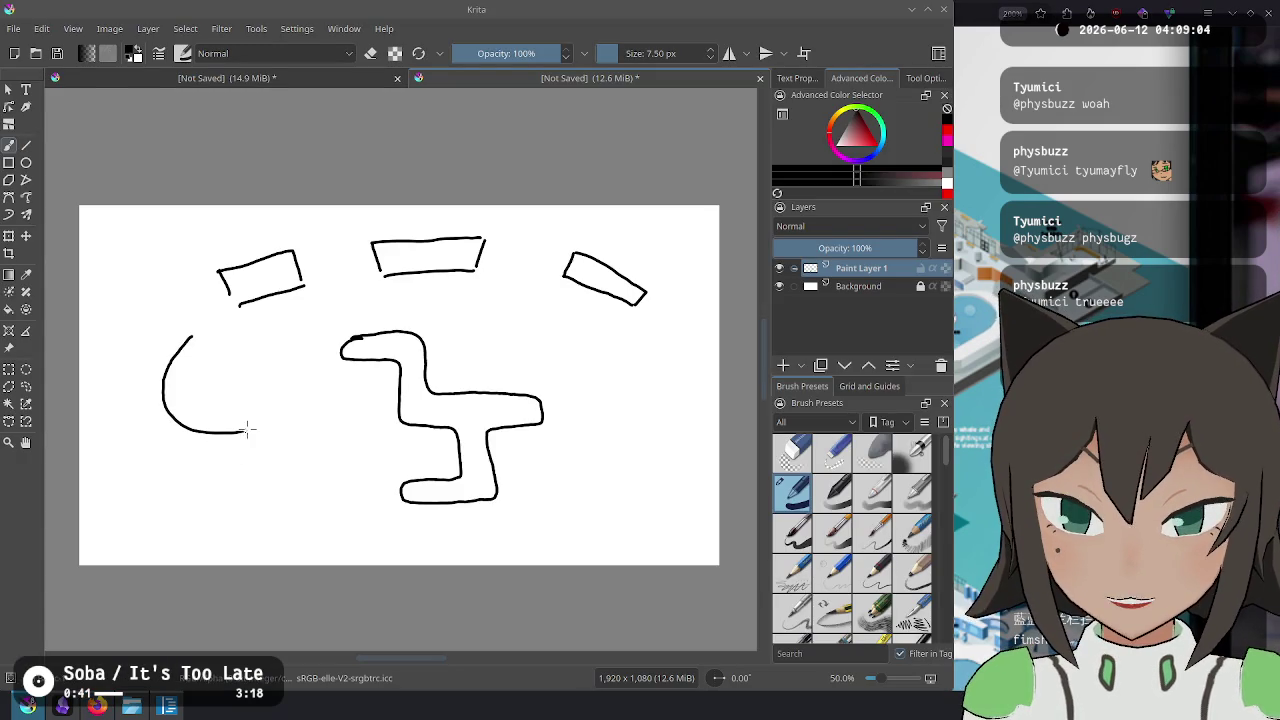
key(ctrl+z)
mouse_move(214, 314)
mouse_down()
mouse_move(188, 328)
mouse_move(152, 389)
mouse_move(238, 425)
mouse_move(266, 491)
mouse_move(250, 565)
mouse_up()
key(alt+Tab)
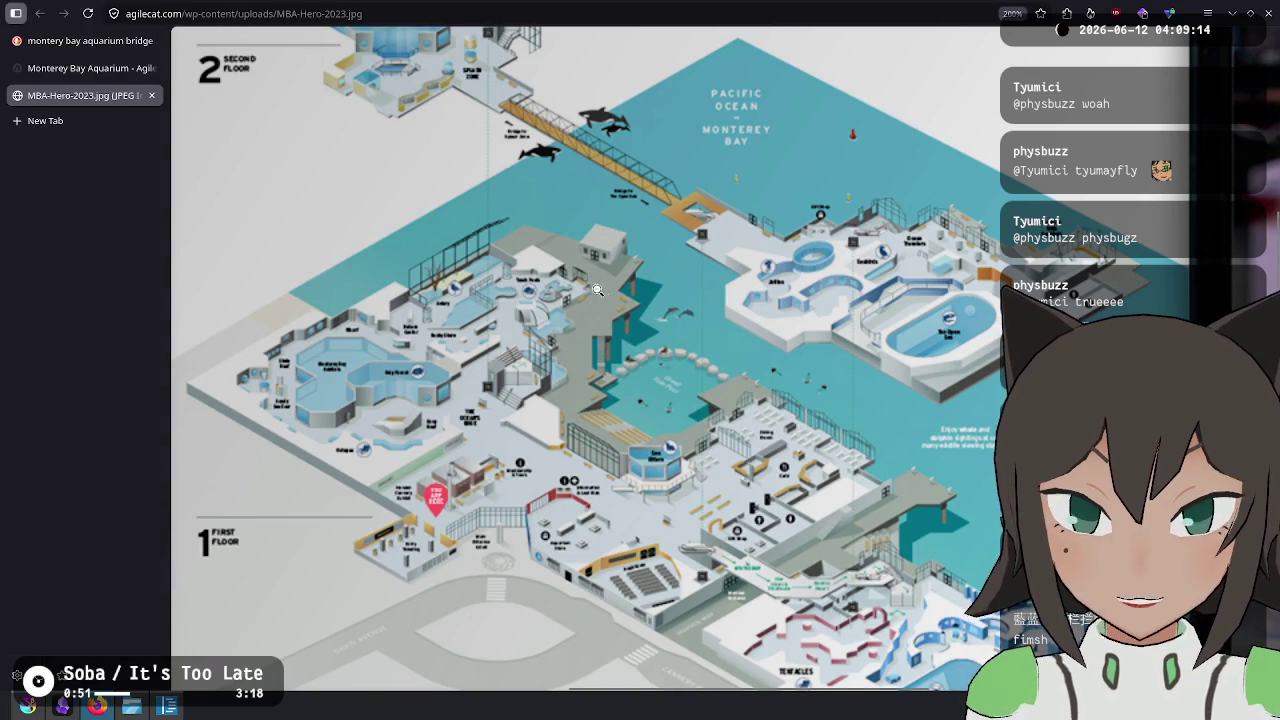
key(alt+Tab)
key(ctrl+z)
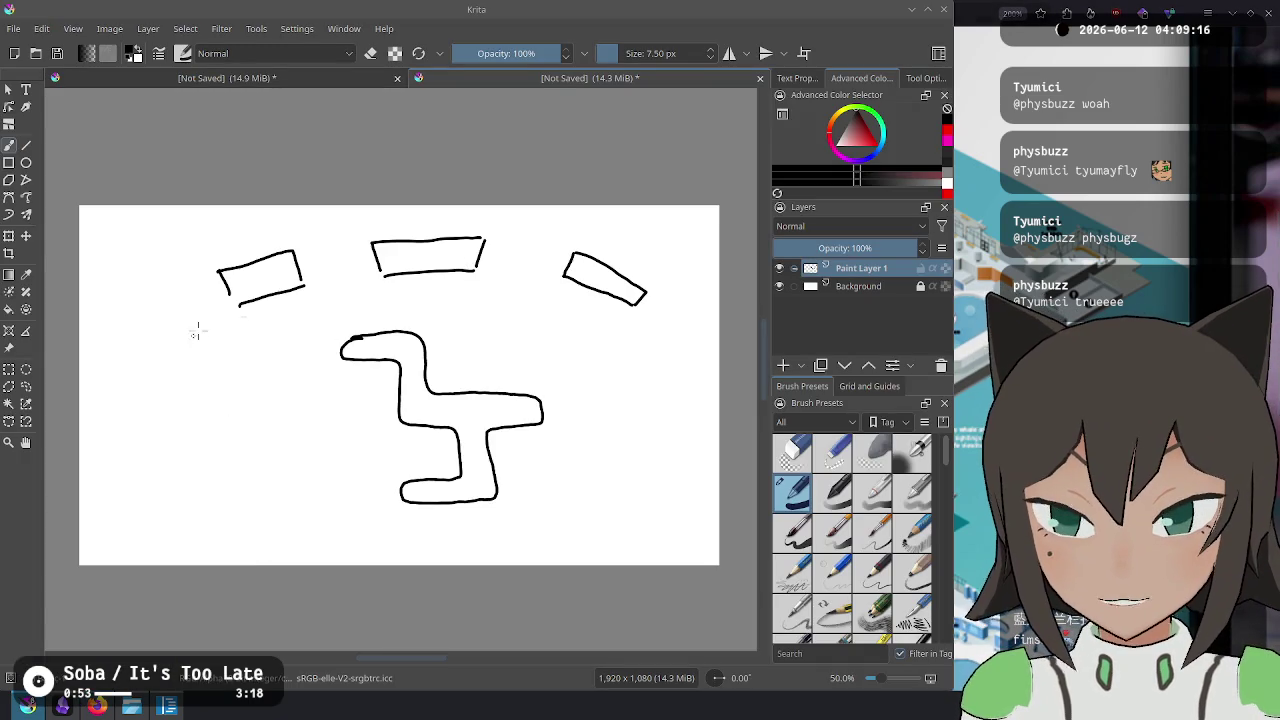
Draw the winding left curve out to the left edge and handwrite the STINGRAY and SEA URCHIN CLAMS labels.
mouse_move(232, 307)
mouse_down()
mouse_move(177, 323)
mouse_move(149, 371)
mouse_move(180, 403)
mouse_move(275, 405)
mouse_move(277, 488)
mouse_move(191, 486)
mouse_move(143, 520)
mouse_move(190, 568)
mouse_up()
mouse_move(224, 300)
mouse_down()
mouse_move(126, 294)
mouse_move(66, 338)
mouse_up()
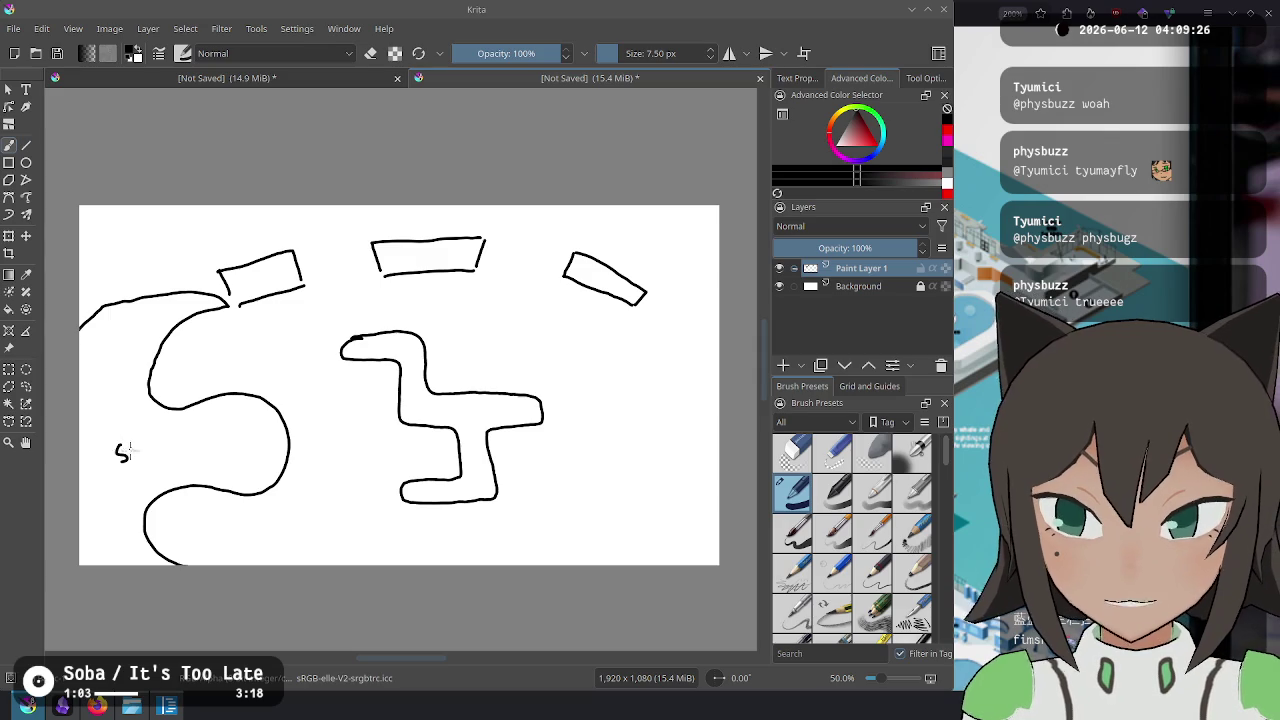
drag(150, 443, 151, 457)
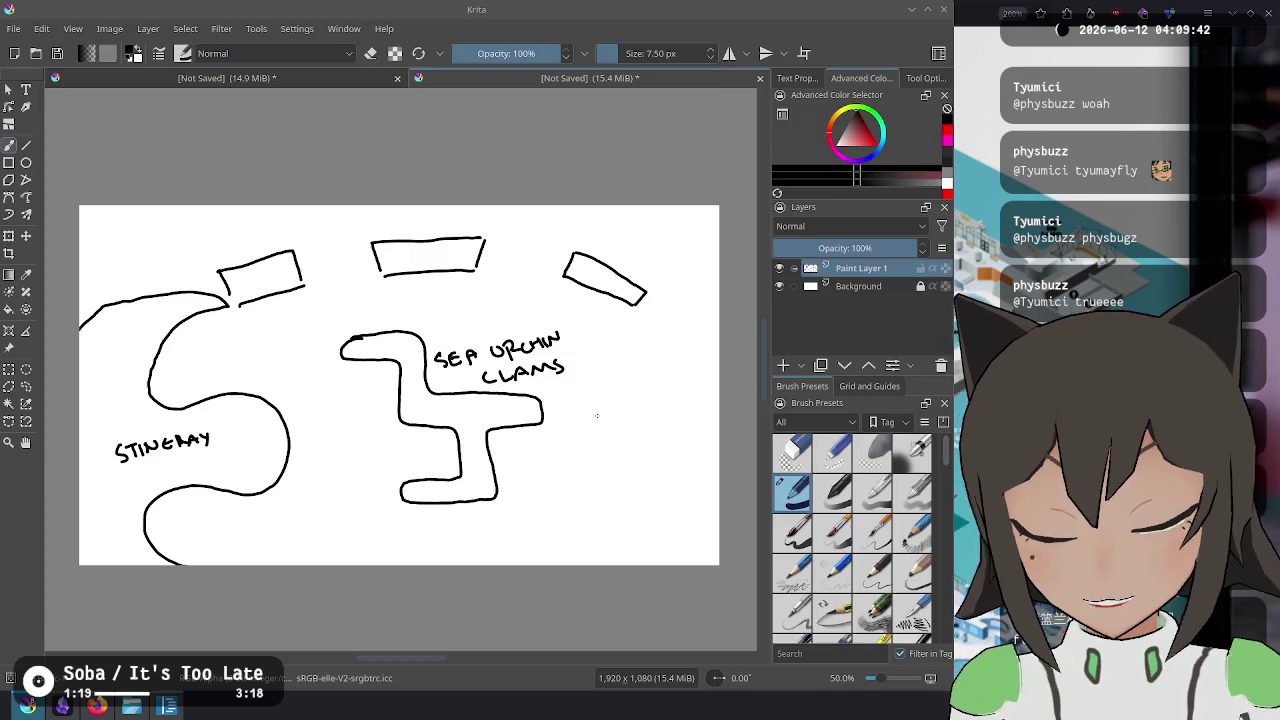
key(alt+Tab)
Search 'touchpool aquarium' and view the Wikipedia Touch pool photo full size.
key(ctrl+t)
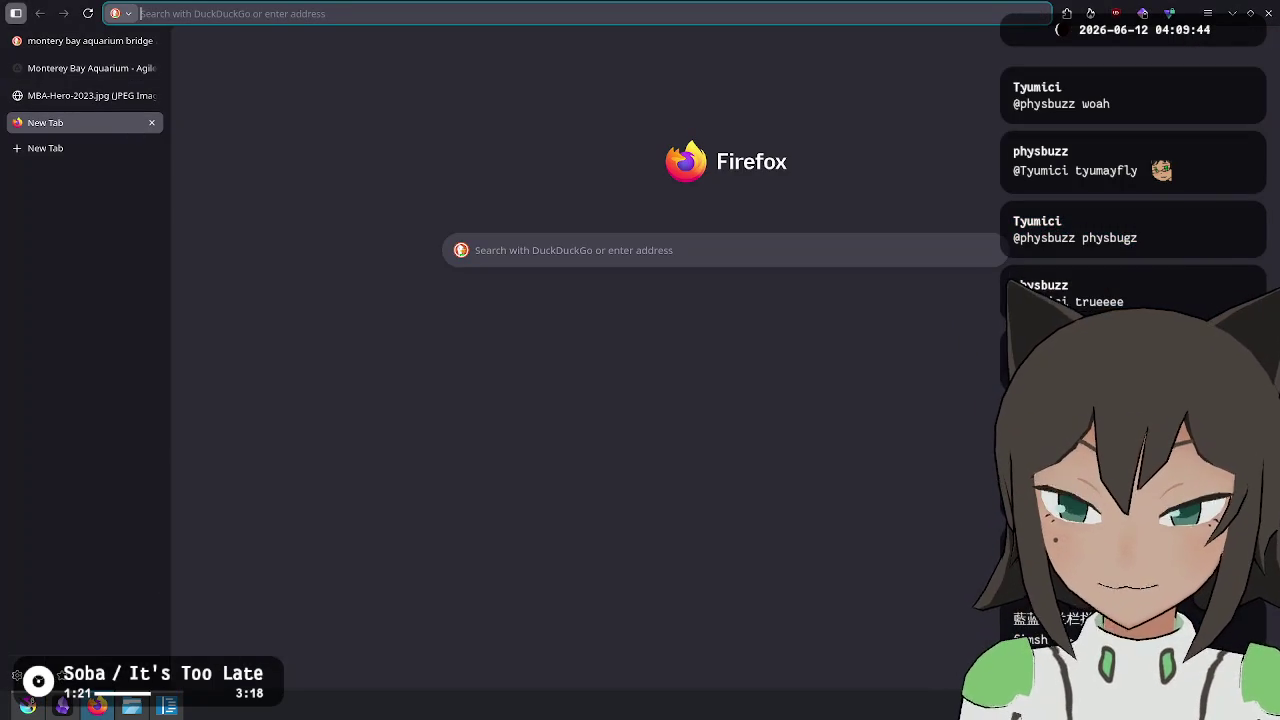
text(touchpool aquarium)
key(Return)
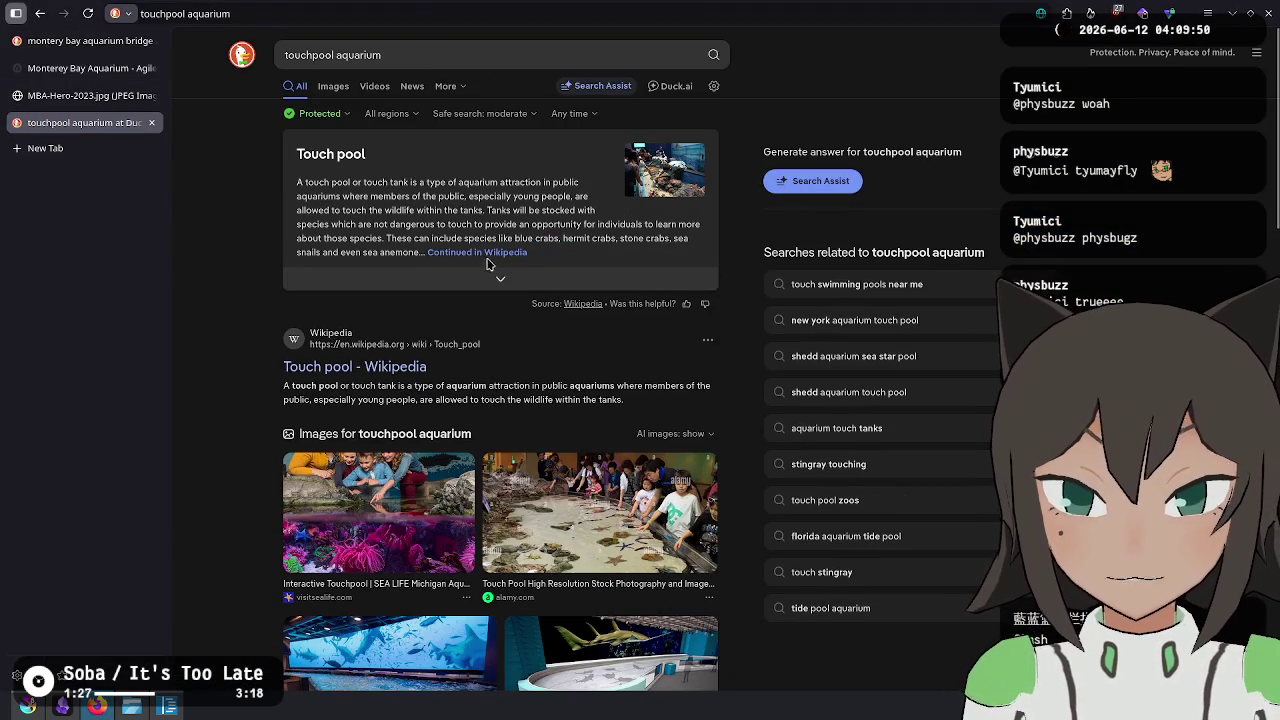
click(492, 253)
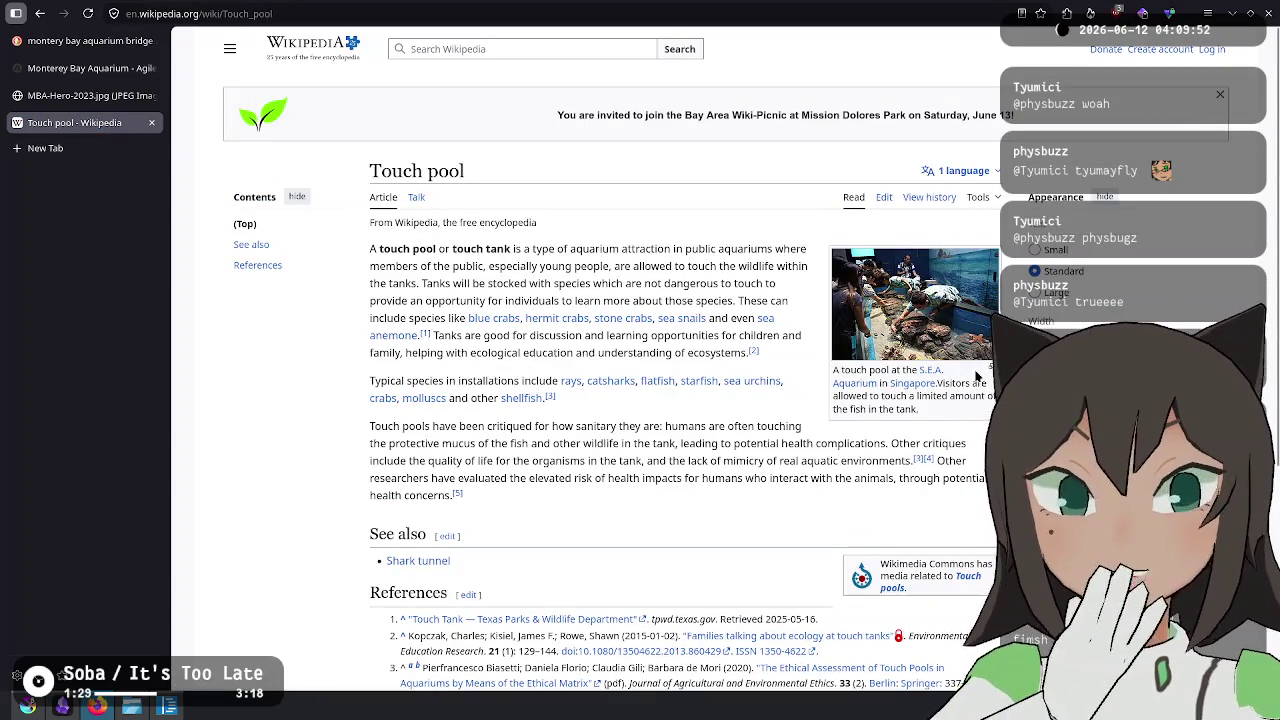
click(841, 347)
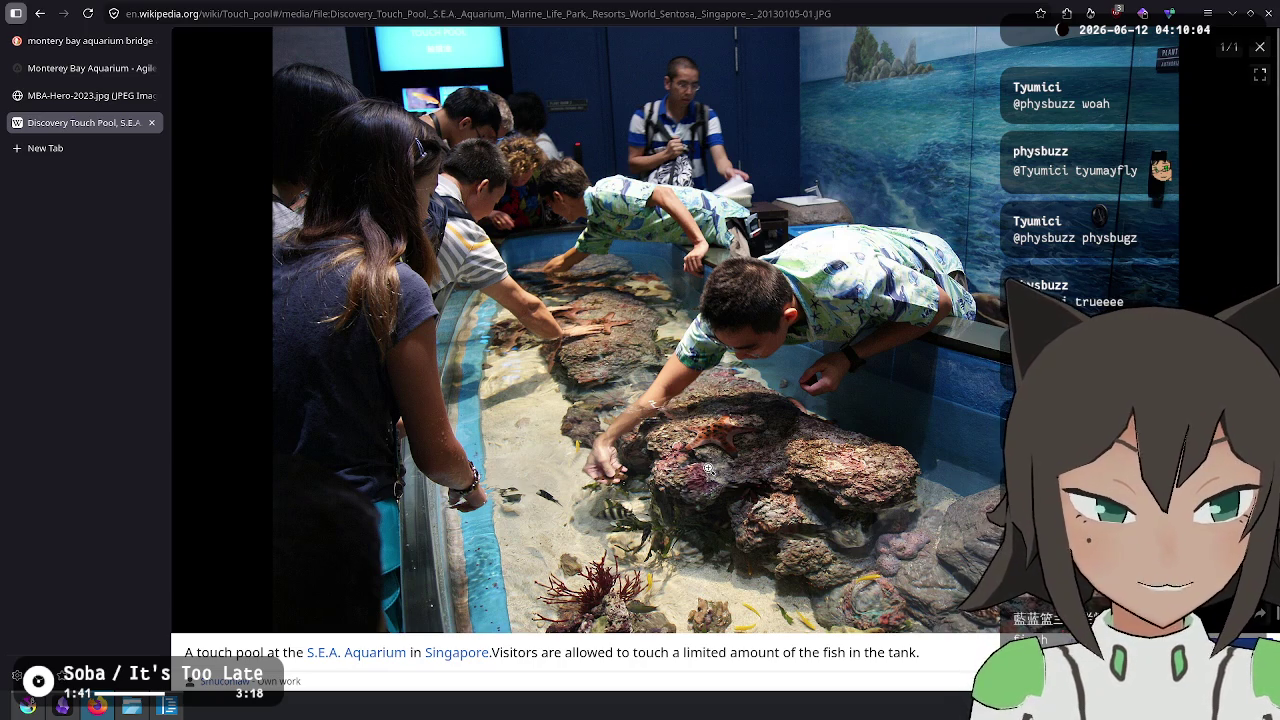
key(alt+Tab)
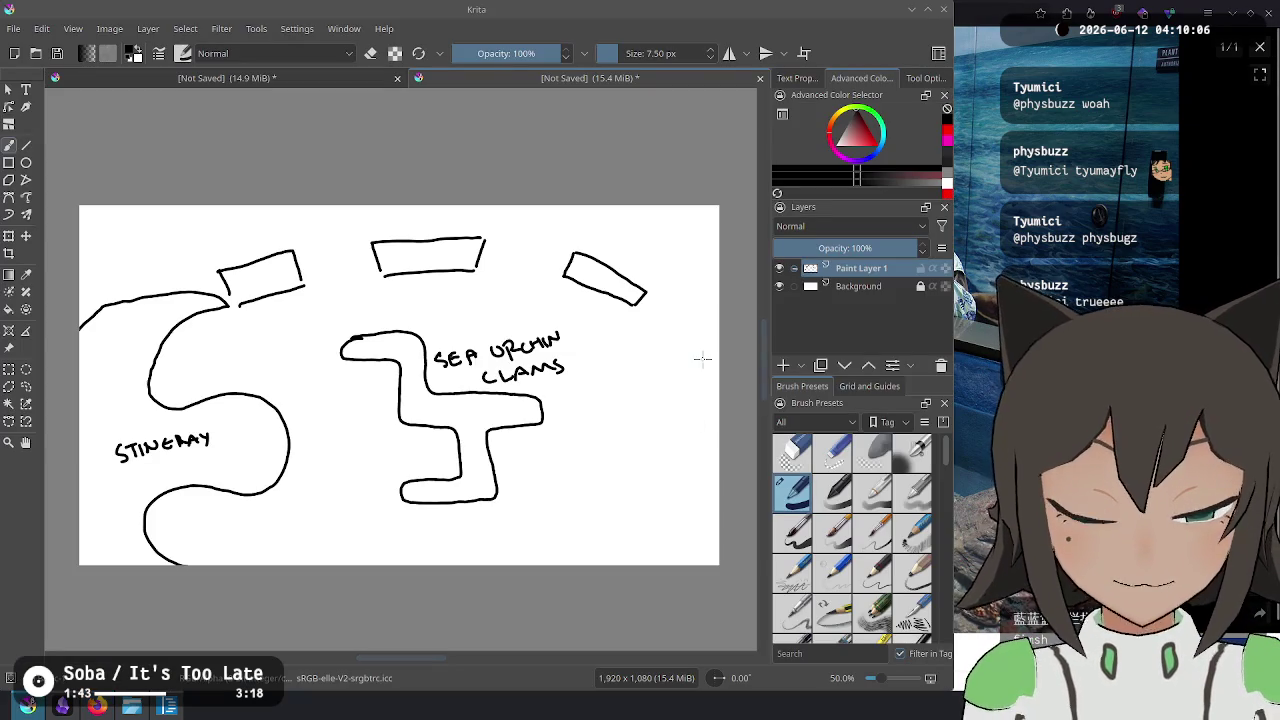
Replace the CLAMS label under SEA URCHIN with a handwritten STARFISH.
key(ctrl+z)
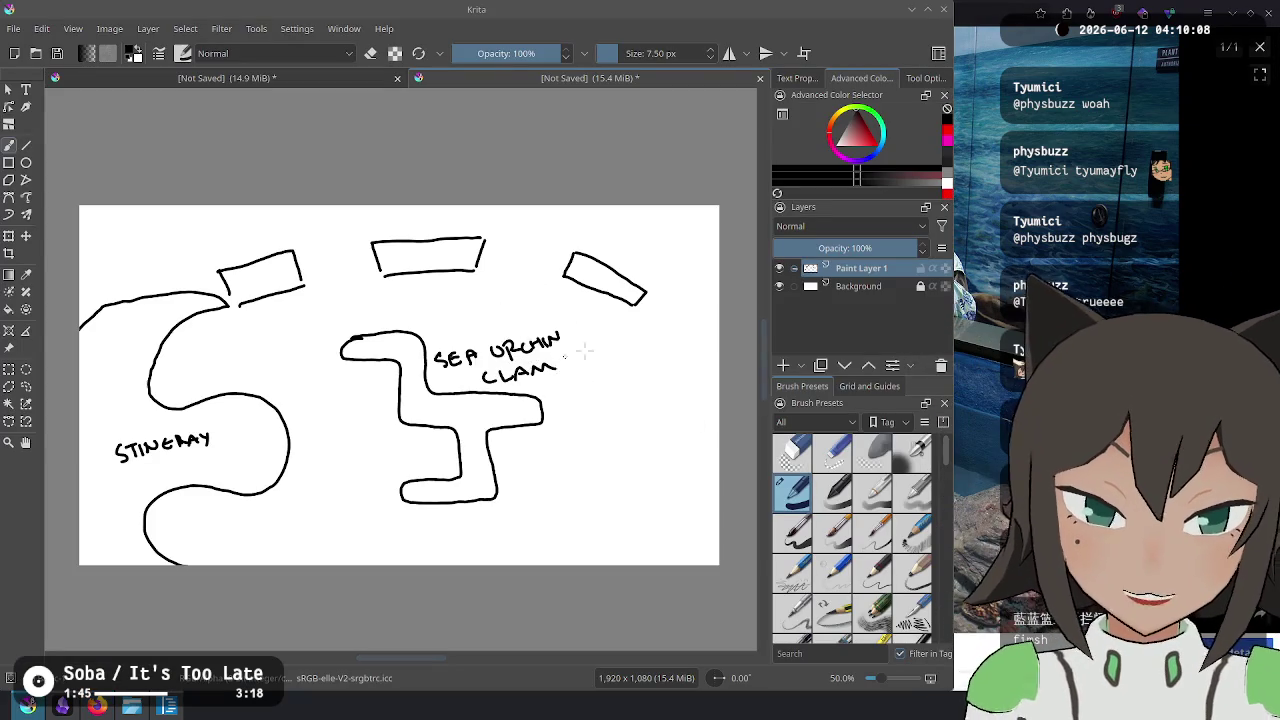
key(ctrl+z)
key(ctrl+z)
key(ctrl+z)
key(ctrl+z)
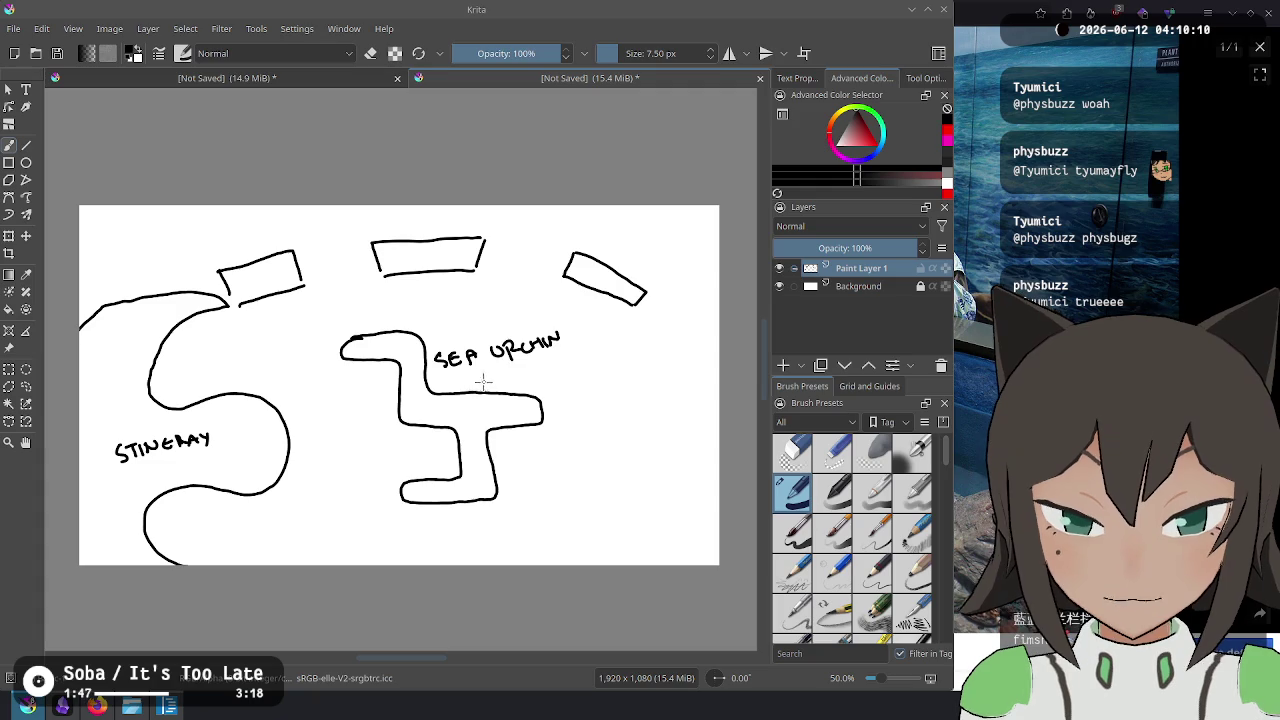
mouse_move(487, 373)
mouse_down()
mouse_move(479, 385)
mouse_move(530, 384)
mouse_move(541, 363)
mouse_up()
mouse_move(549, 364)
mouse_down()
mouse_move(549, 382)
mouse_move(572, 383)
mouse_up()
Compare the sketch with the touch pool photo, ending on the photo.
key(alt+Tab)
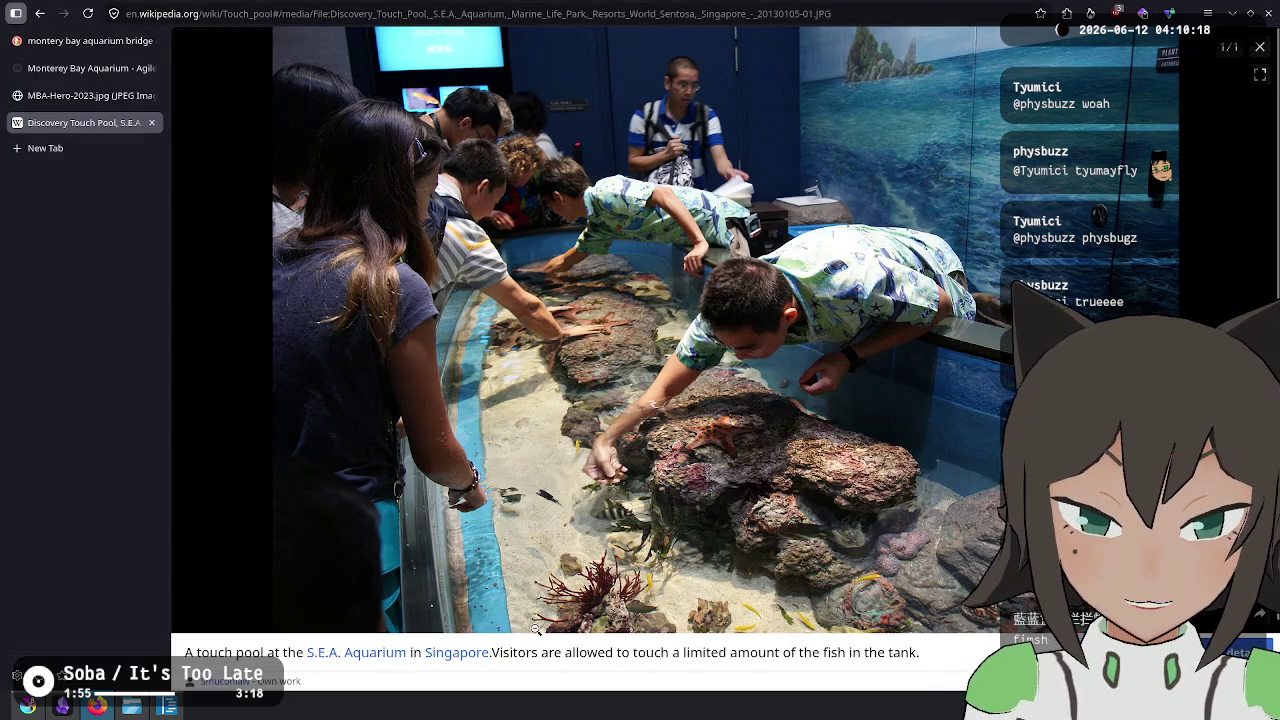
key(alt+Tab)
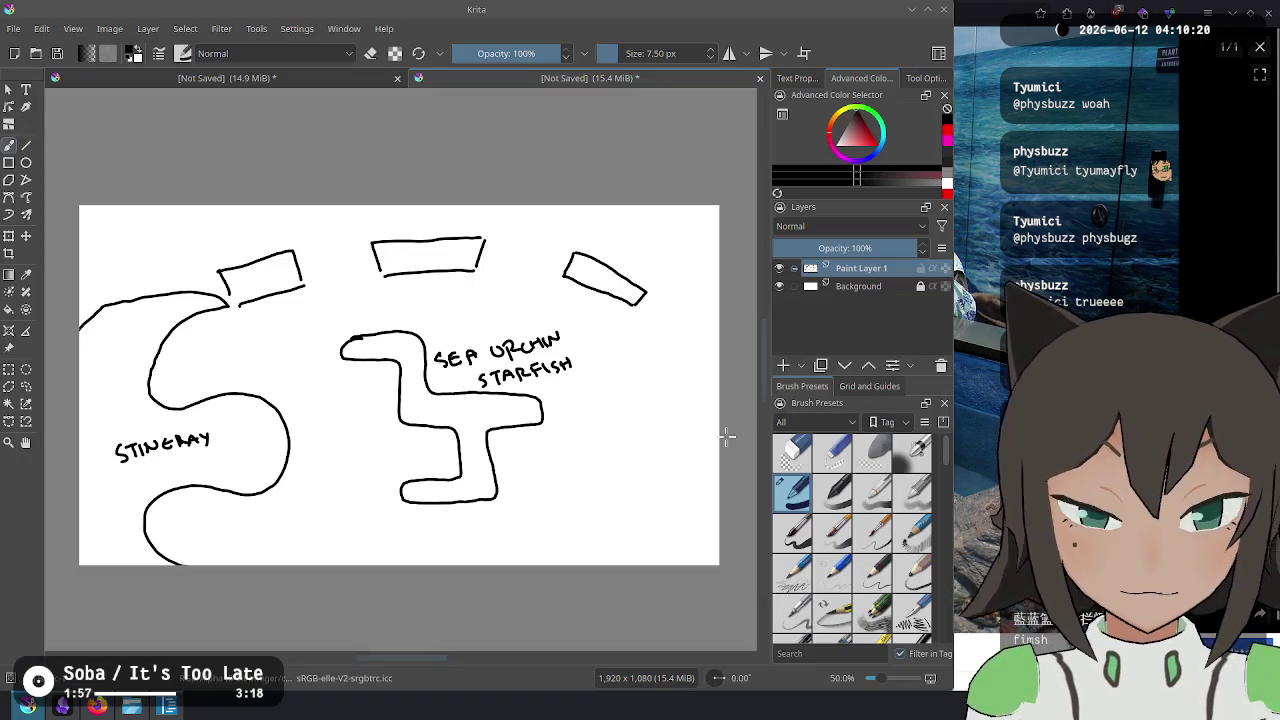
key(alt+Tab)
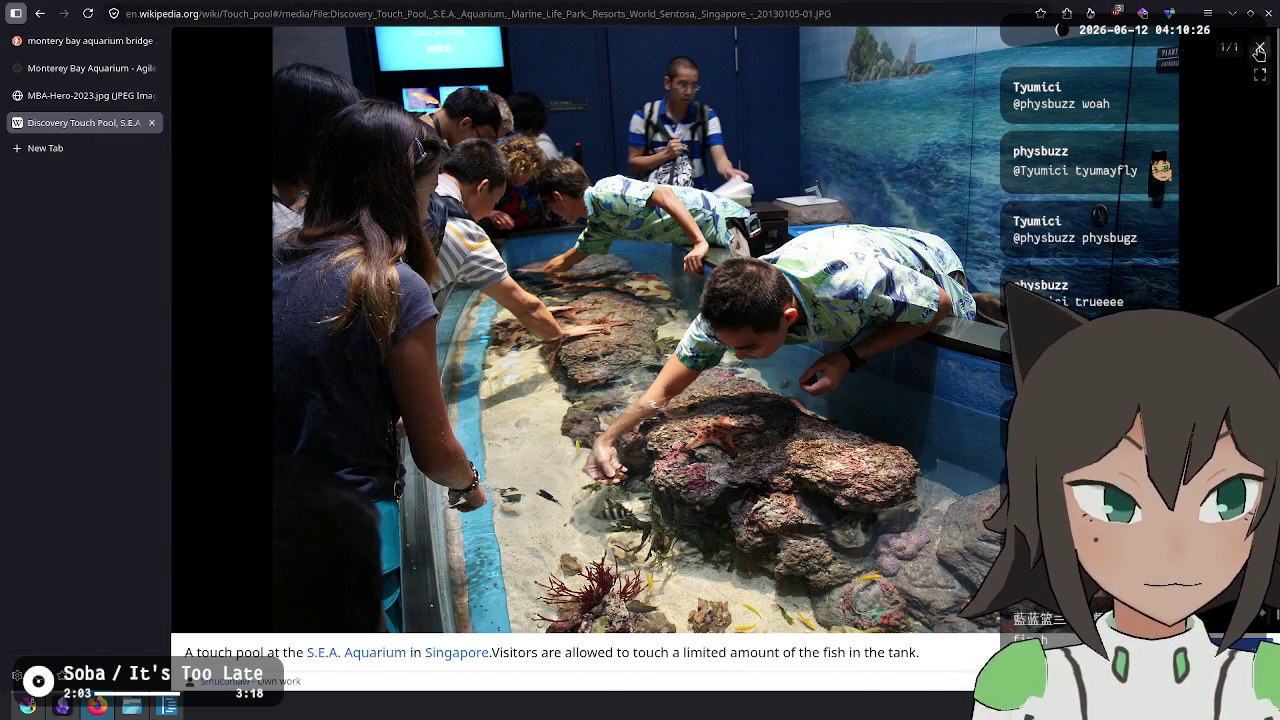
Close the photo and follow the Touch pool article's first reference to the Texas Parks & Wildlife touch tank page.
key(Escape)
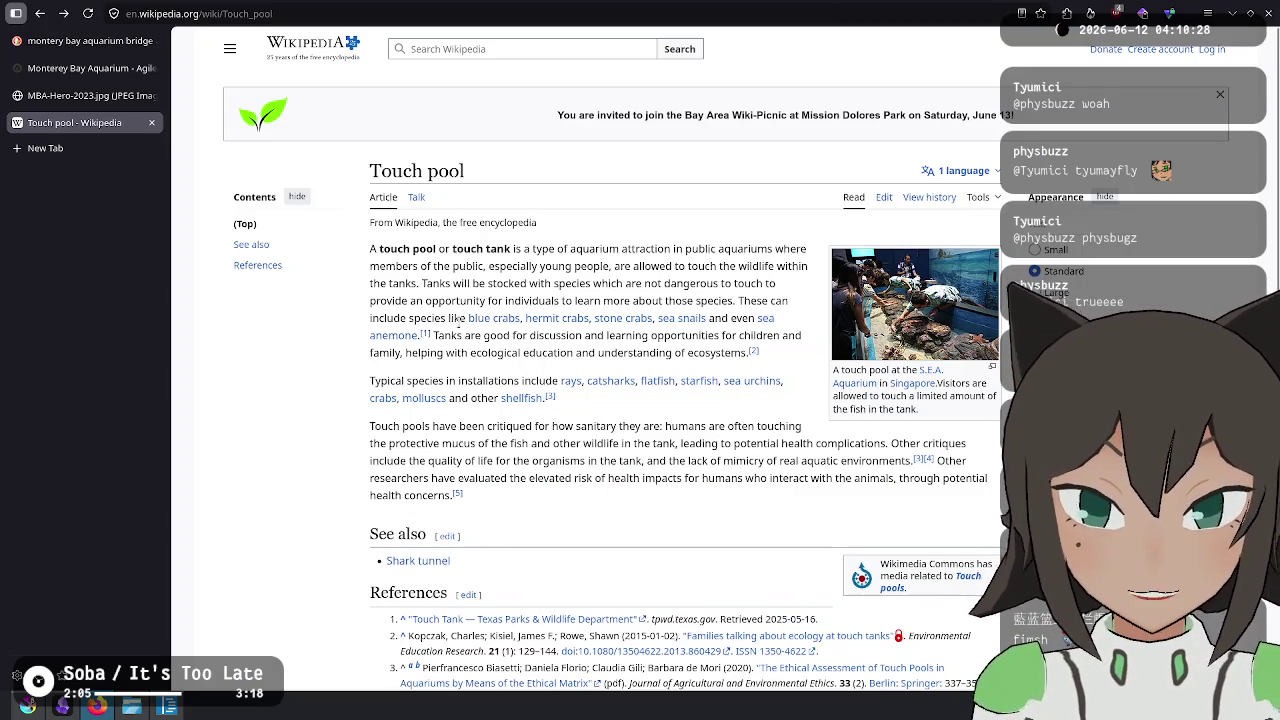
mouse_move(459, 318)
mouse_down()
mouse_move(566, 303)
mouse_move(572, 340)
mouse_up()
click(613, 408)
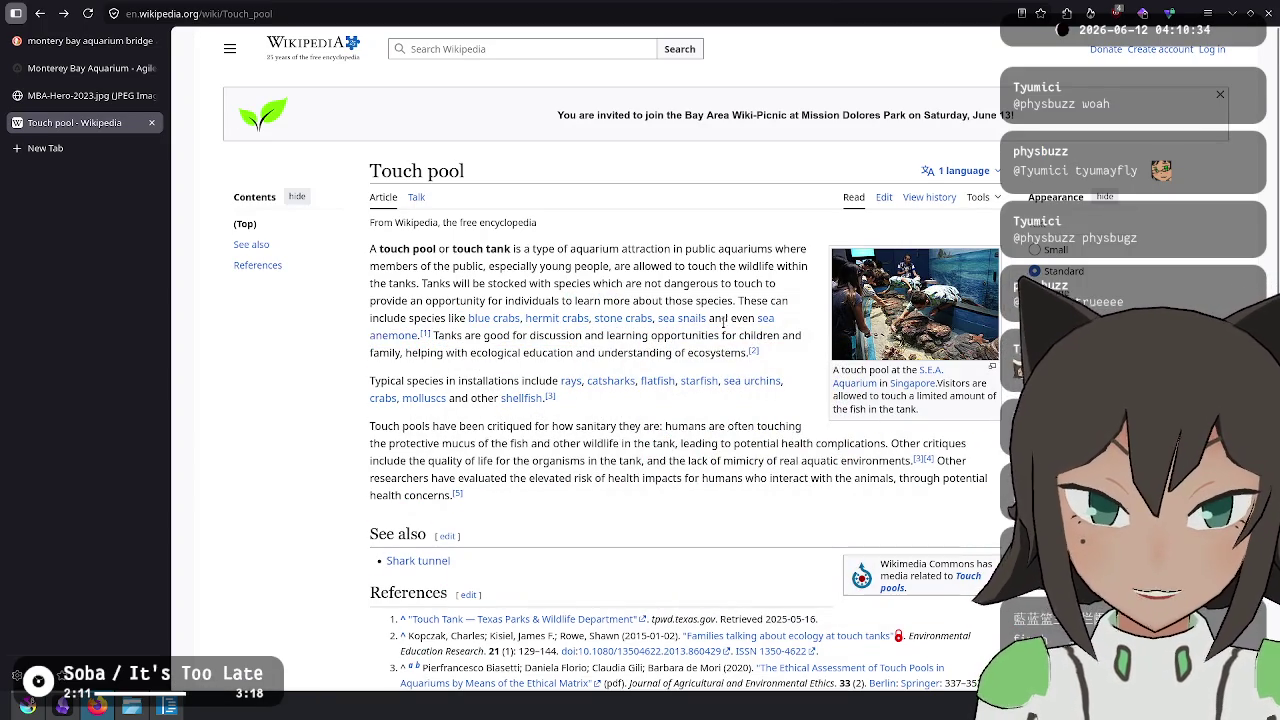
click(425, 338)
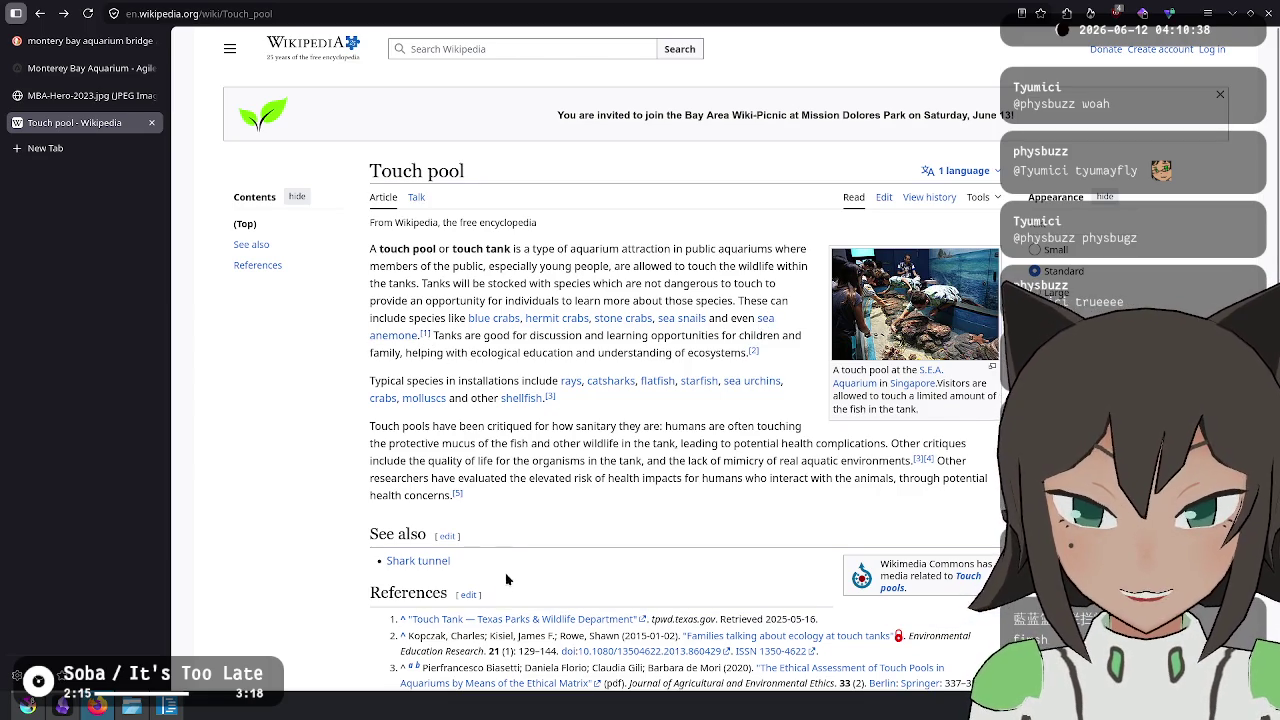
click(500, 621)
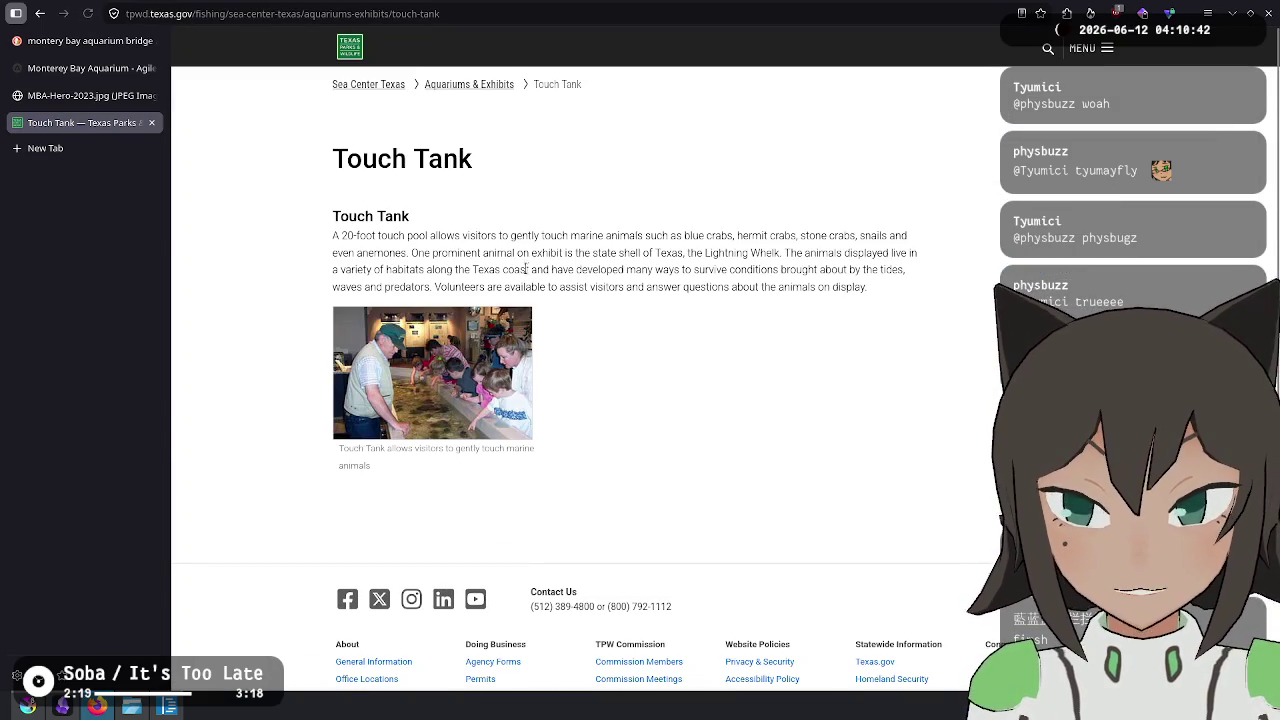
Read the Touch Tank page's animal list of crabs and snails, compare with the Touch pool article, then return to Krita.
drag(610, 235, 625, 253)
click(625, 253)
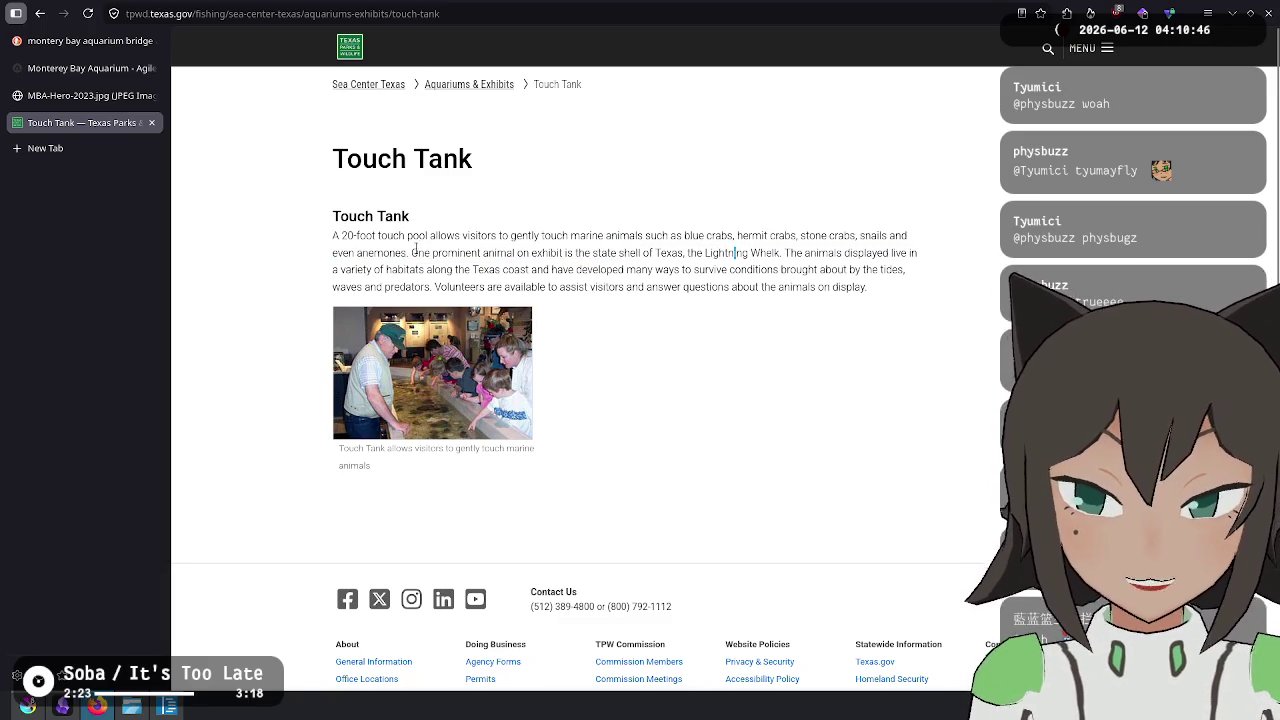
drag(412, 252, 335, 490)
click(353, 235)
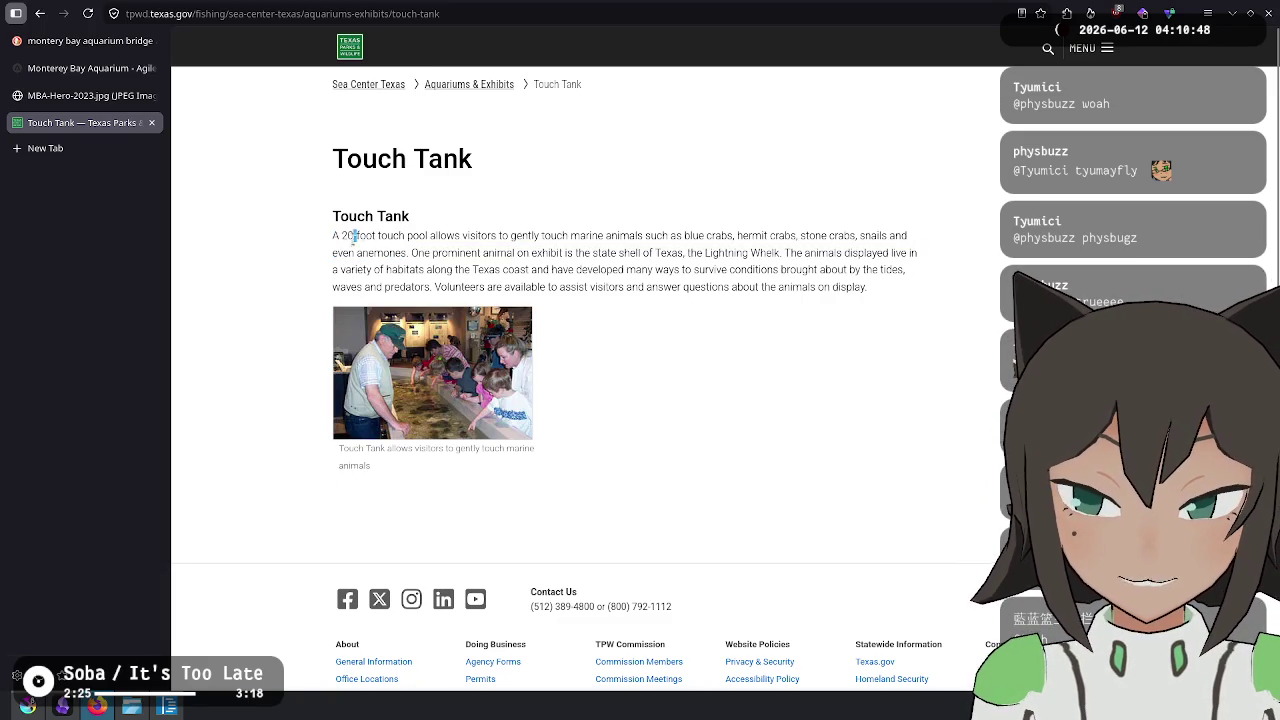
drag(353, 235, 372, 252)
click(698, 268)
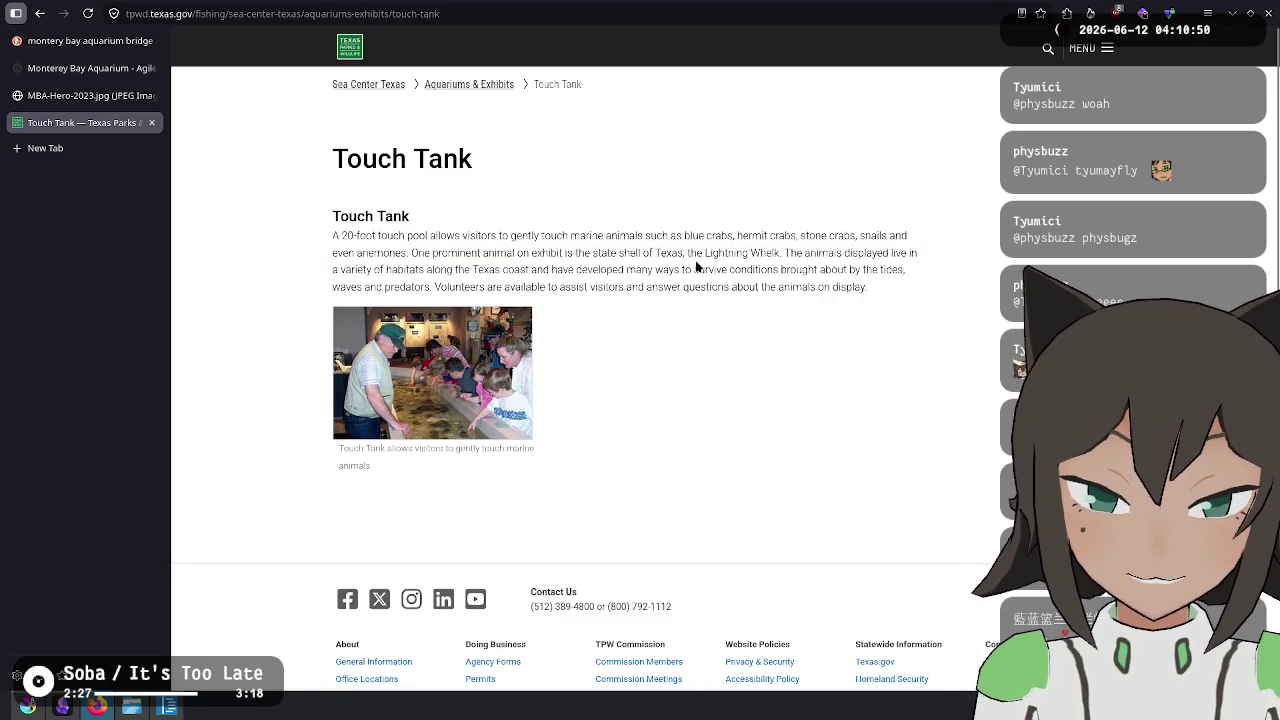
mouse_move(683, 235)
mouse_down()
mouse_move(883, 238)
mouse_move(457, 253)
mouse_up()
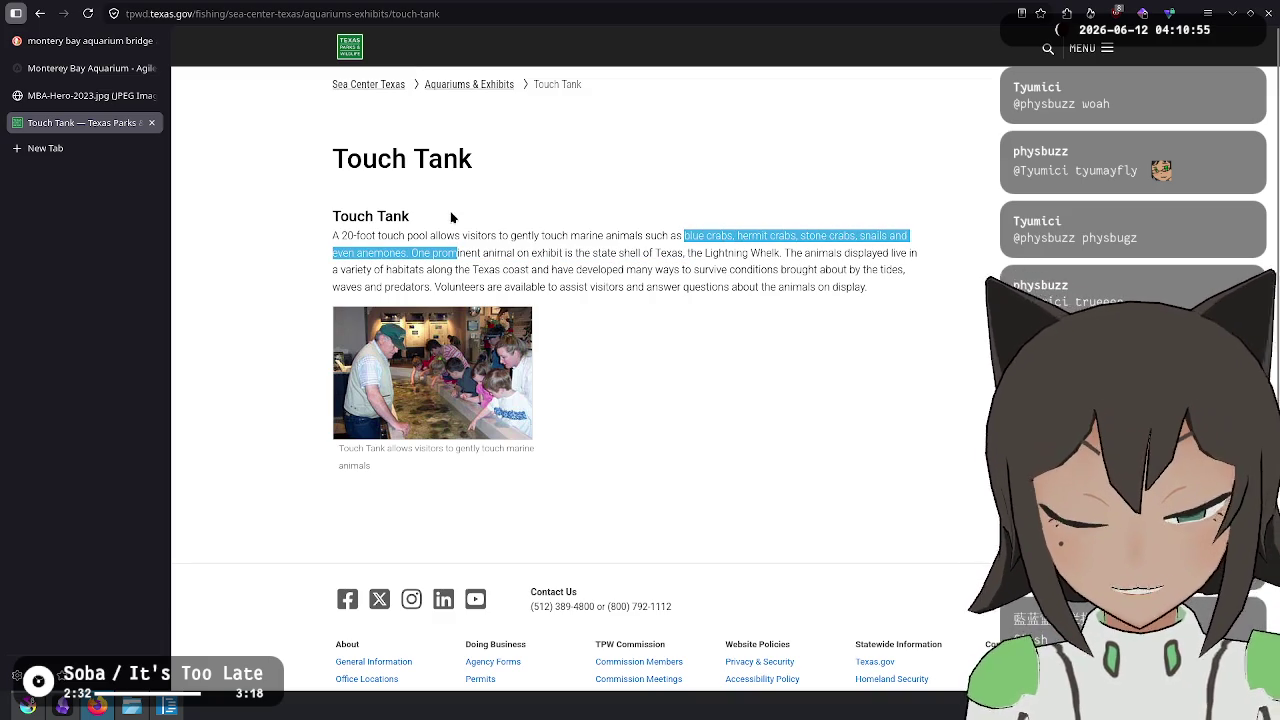
click(233, 97)
click(42, 16)
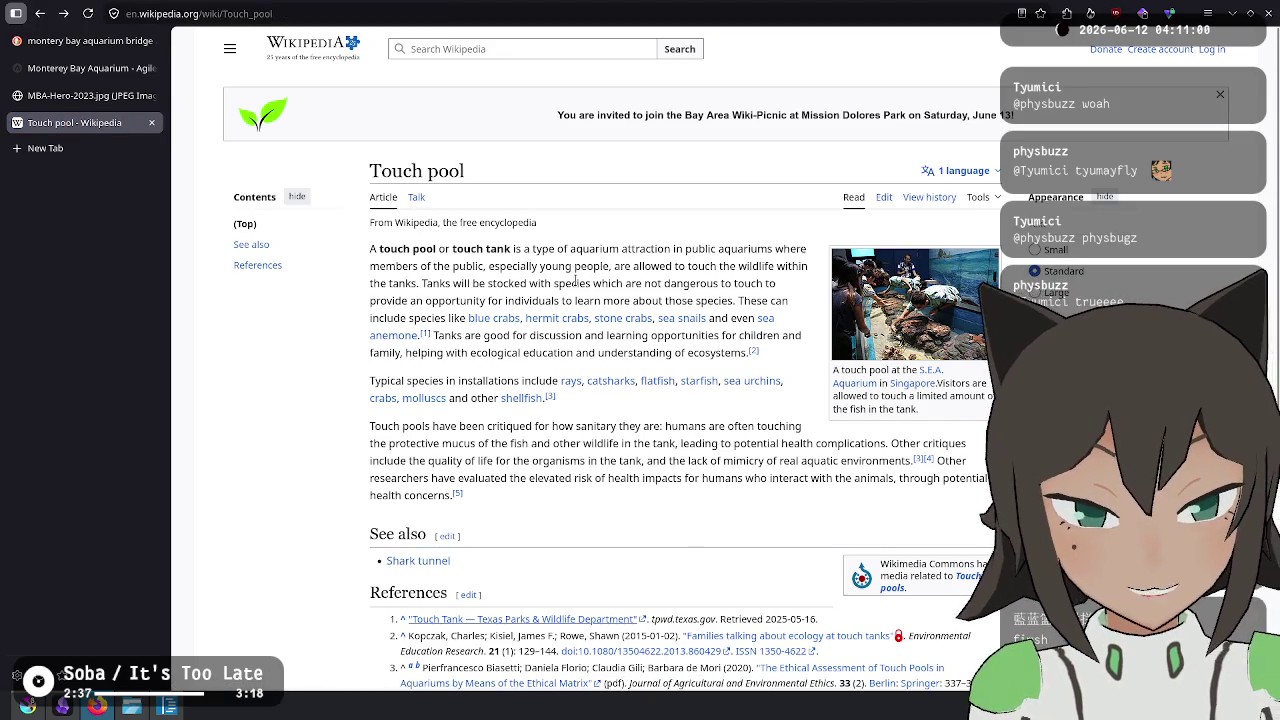
mouse_move(85, 40)
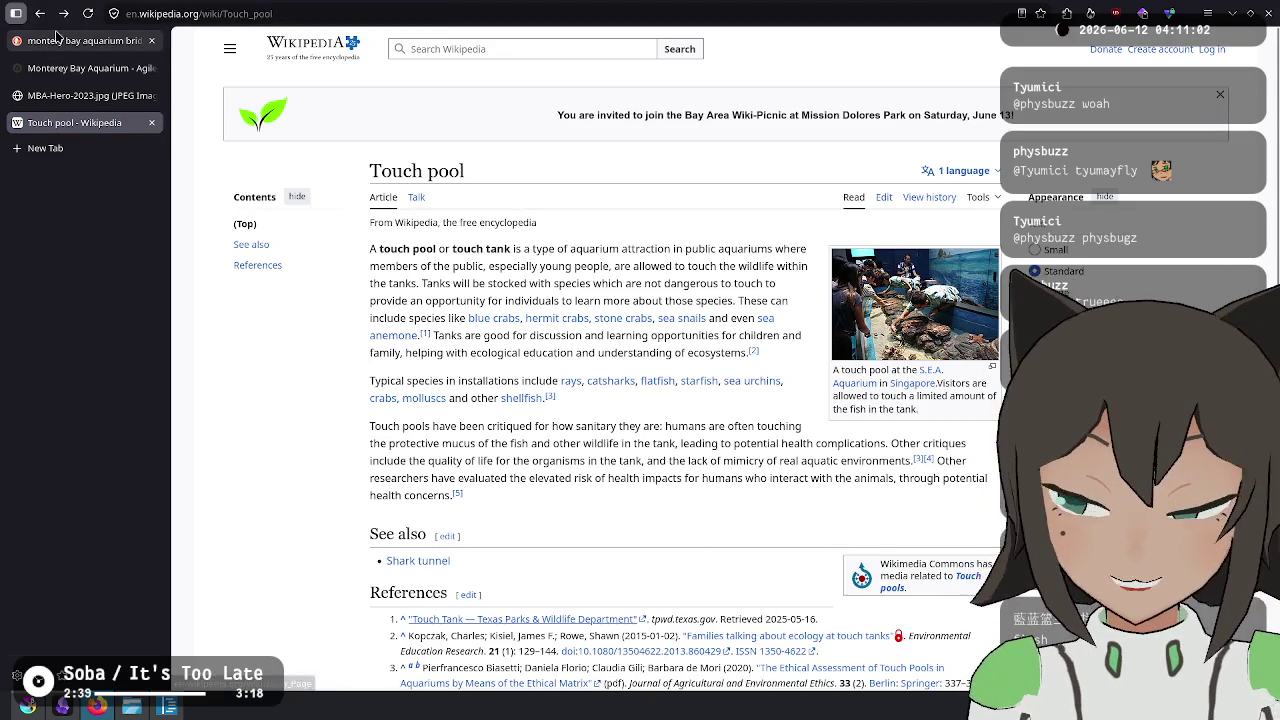
click(63, 14)
key(alt+Tab)
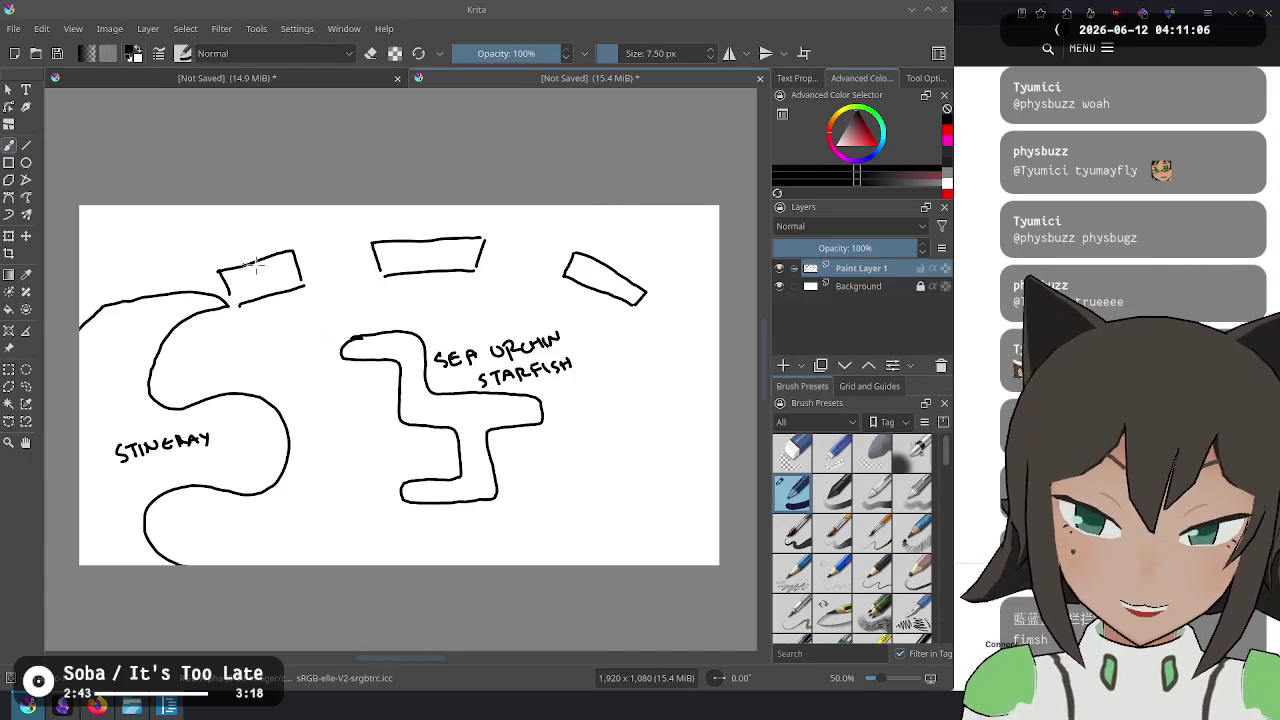
Handwrite the HERMIT CRAB and SNAILS label above STINGRAY, then bring up the Touch Tank page.
drag(161, 385, 170, 390)
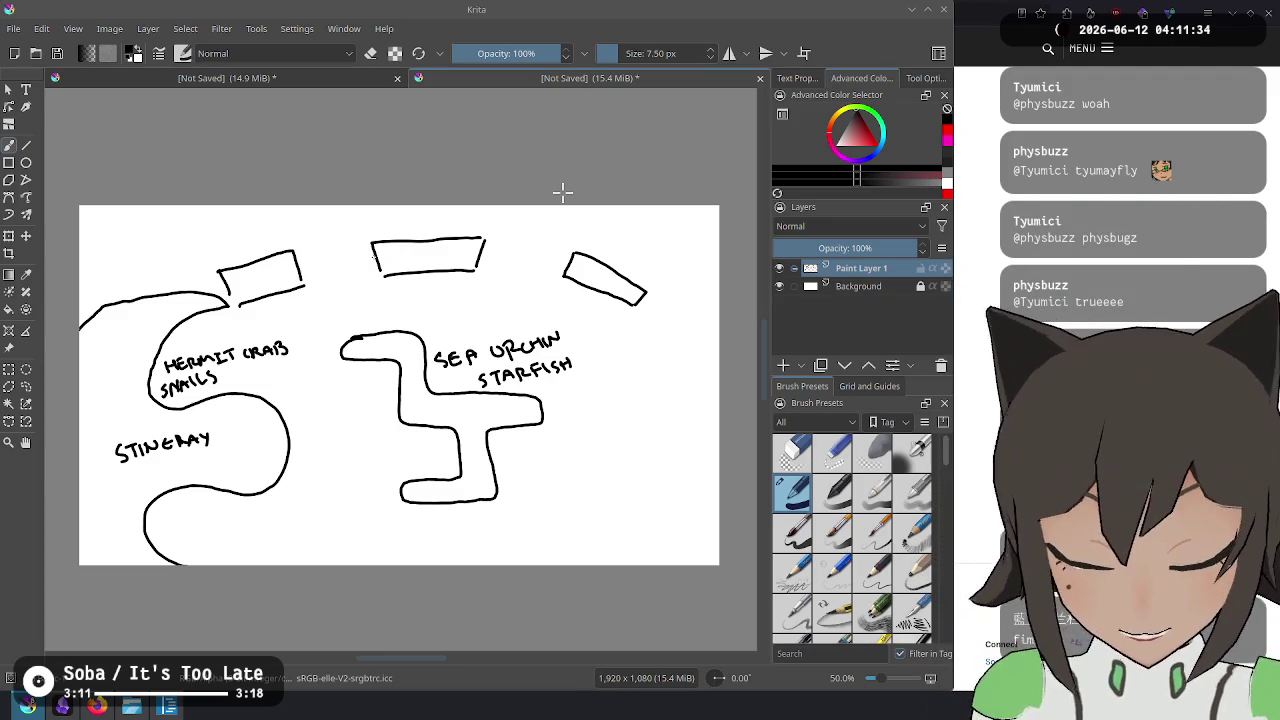
key(alt+Tab)
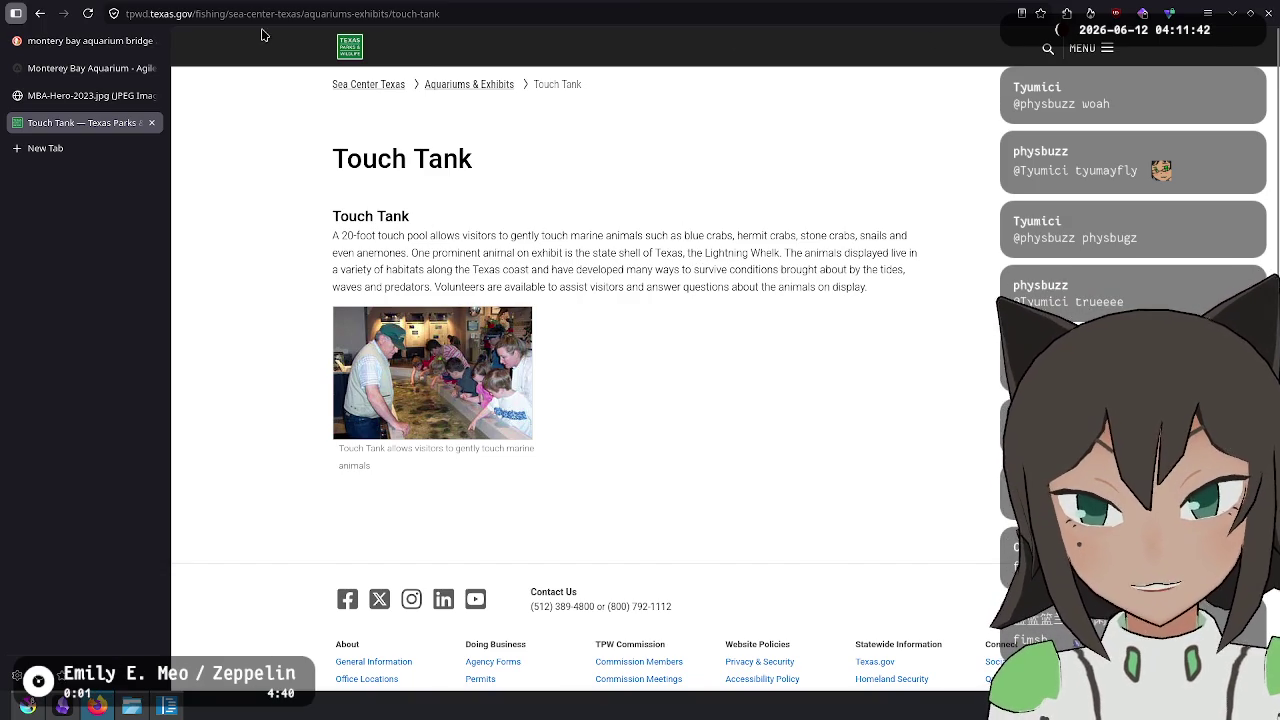
Follow the S.E.A. Aquarium link from the Touch pool article and view its viewing-panel photo full size.
click(40, 14)
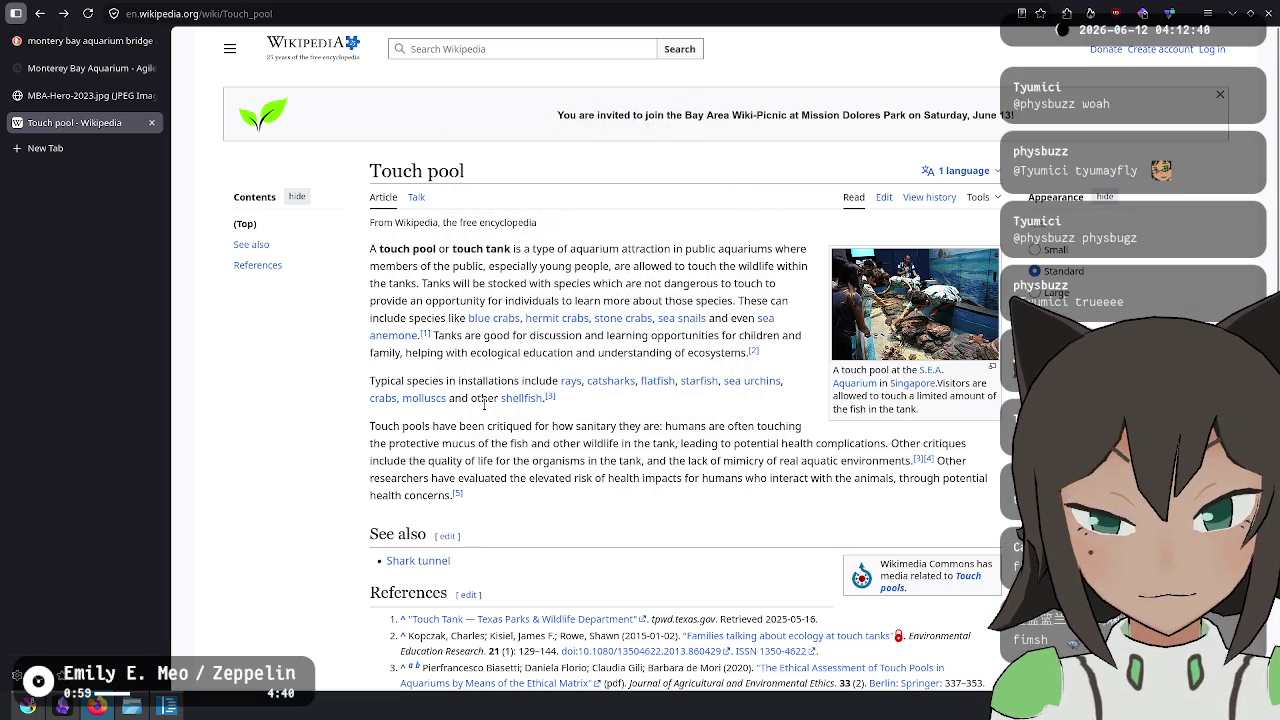
scroll(637, 519, down, 2)
scroll(637, 519, down, 2)
scroll(575, 396, up, 4)
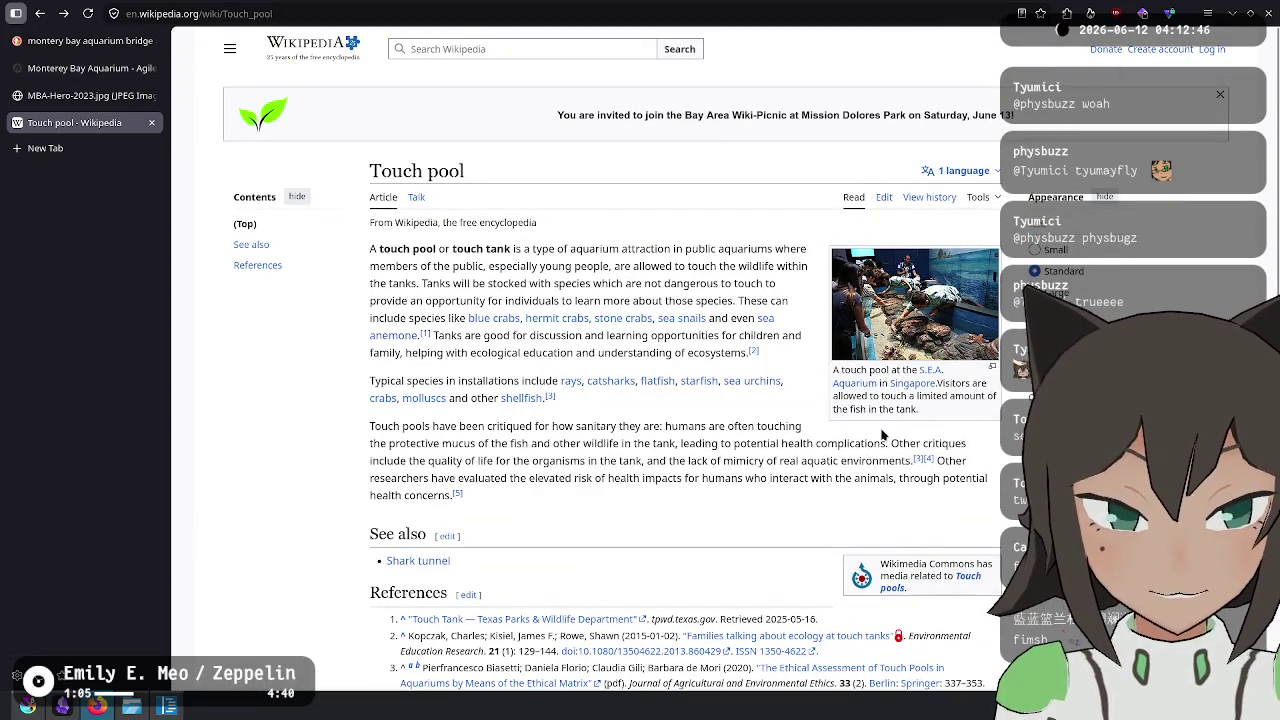
mouse_move(930, 370)
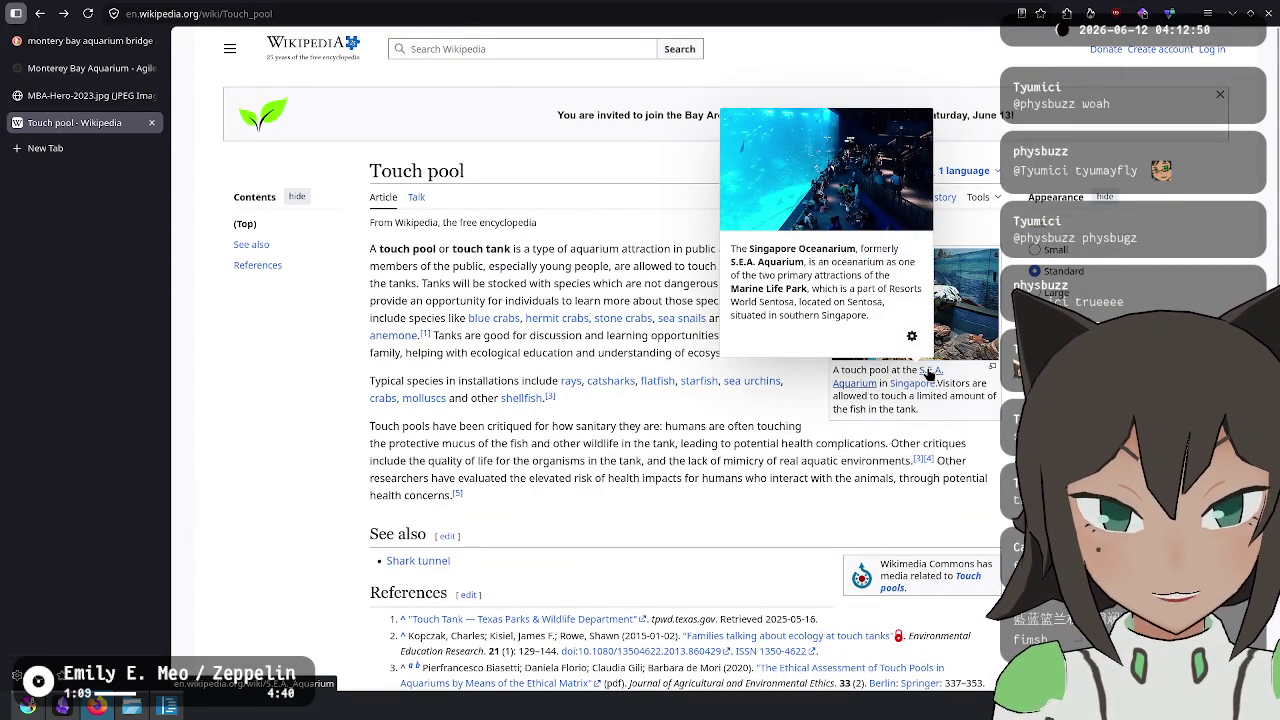
click(928, 374)
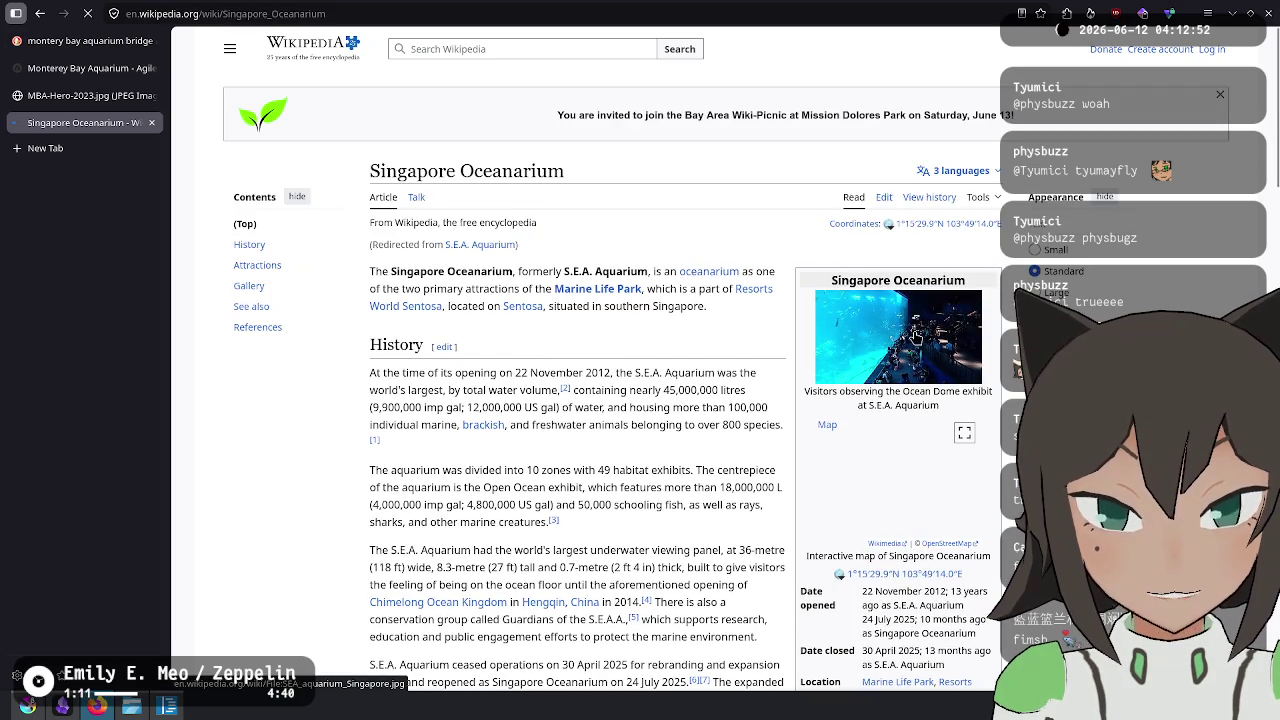
click(880, 351)
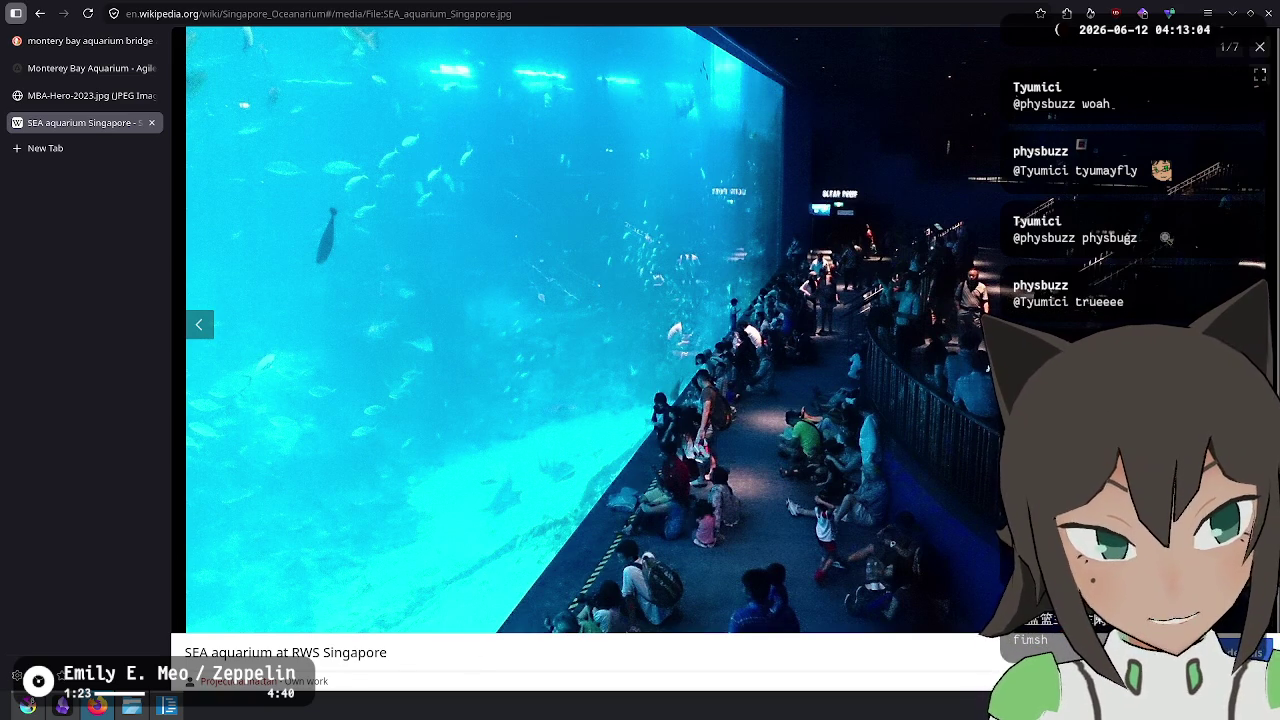
key(Escape)
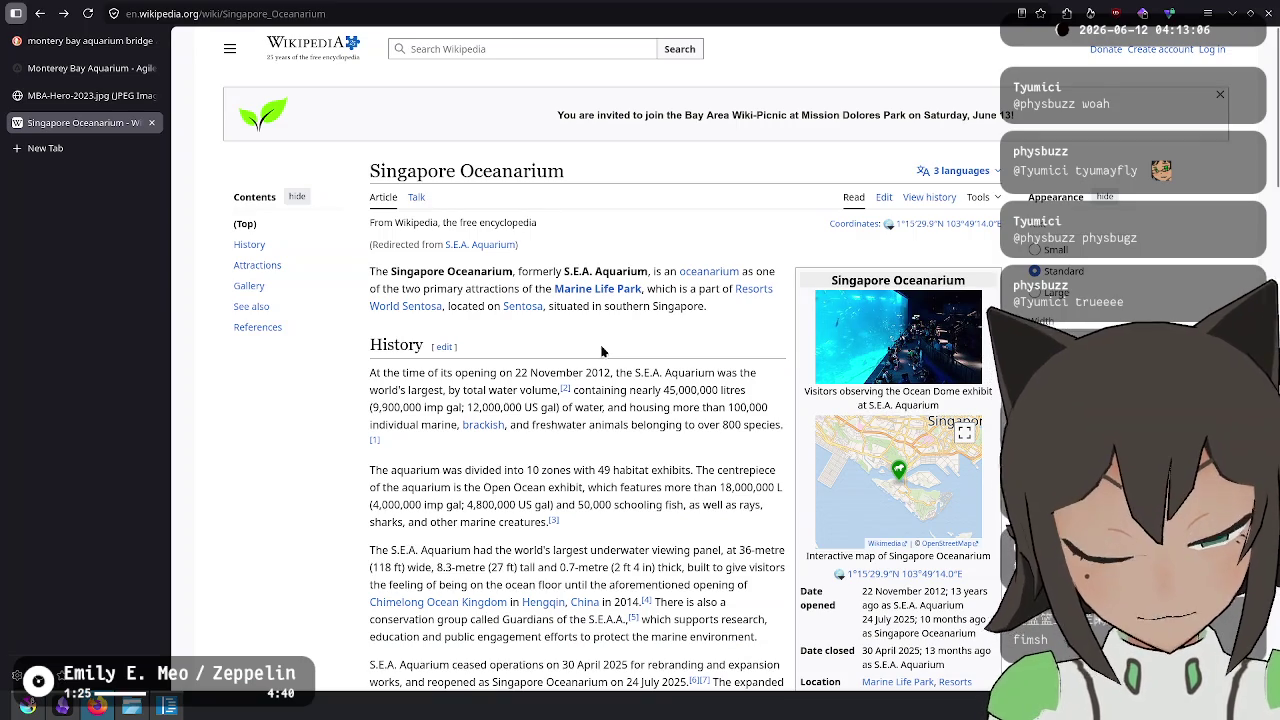
key(alt+Tab)
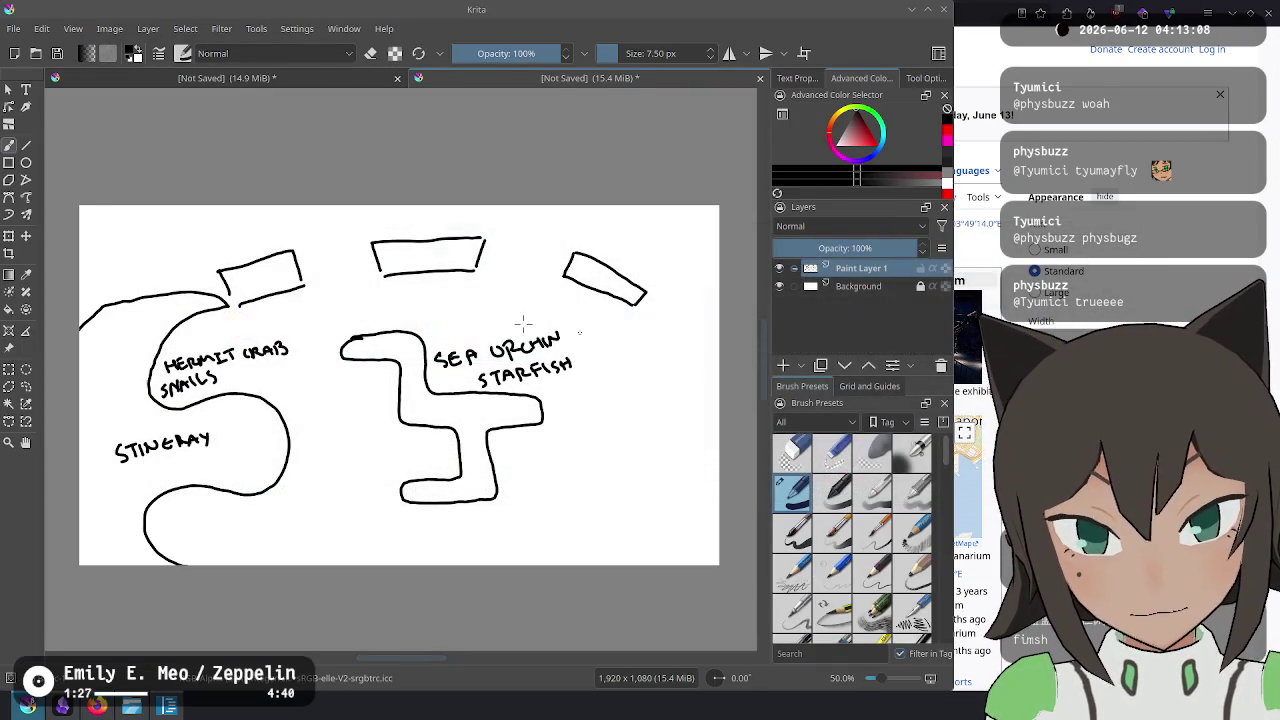
Close the untitled exhibit-layout sketch without saving it.
drag(313, 372, 341, 402)
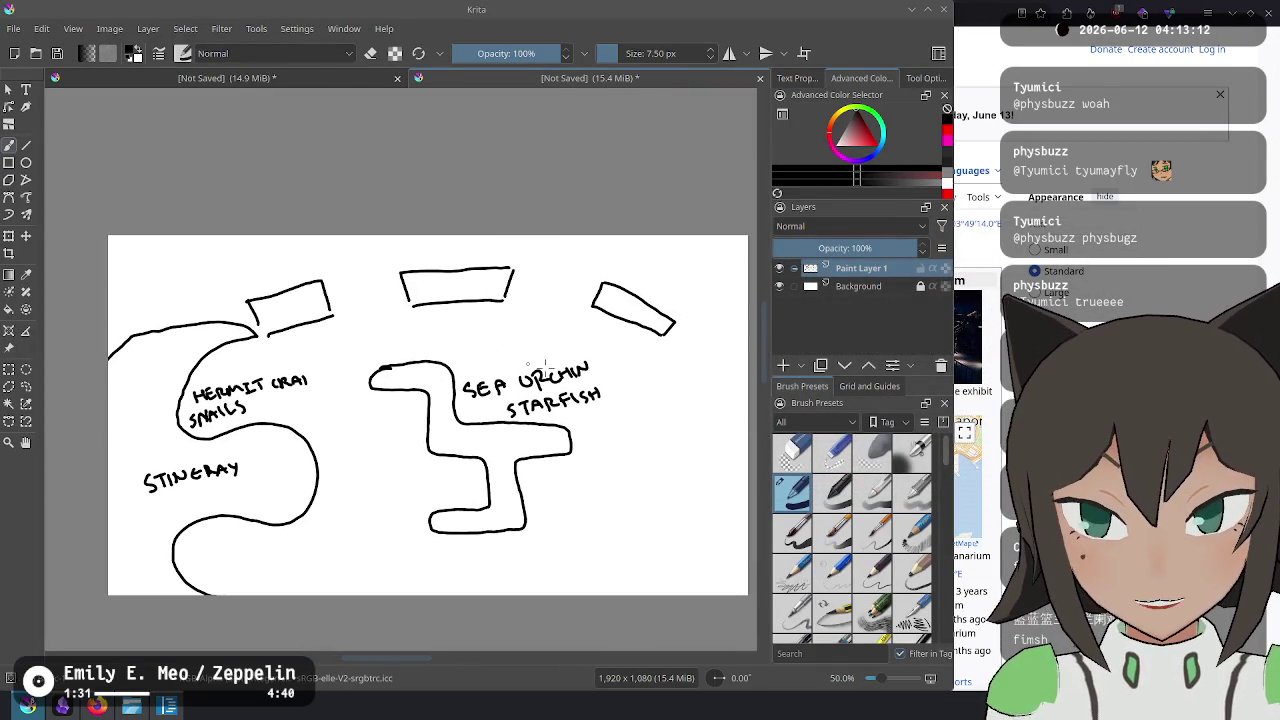
key(ctrl+w)
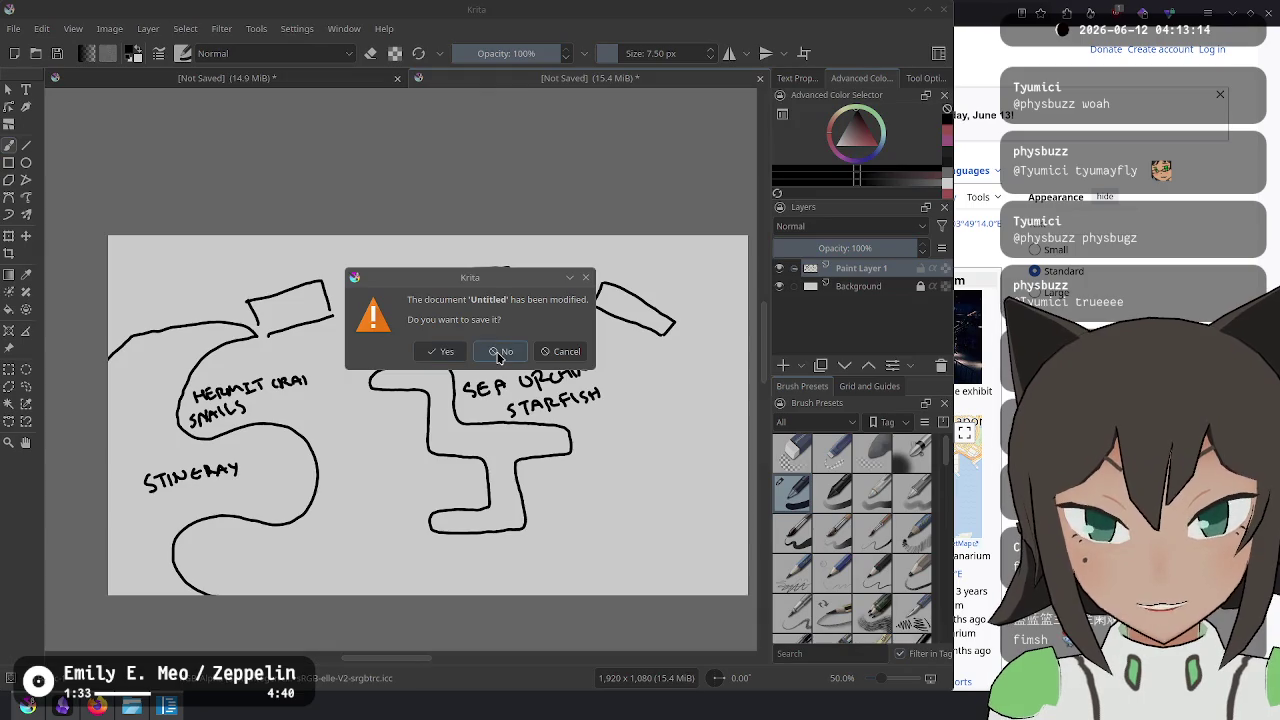
click(500, 352)
Pan to the STAGE SELECT wireframe and brush an X across it.
scroll(455, 491, down, 2)
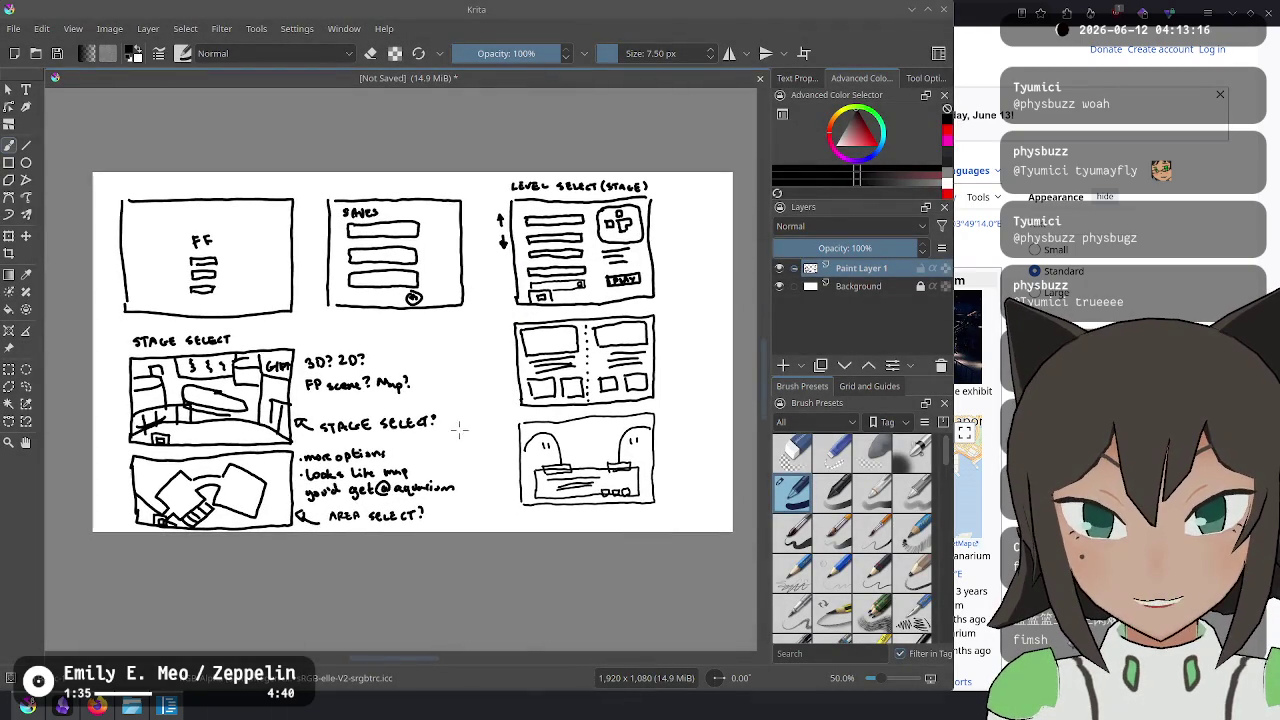
scroll(466, 423, up, 1)
drag(378, 458, 538, 406)
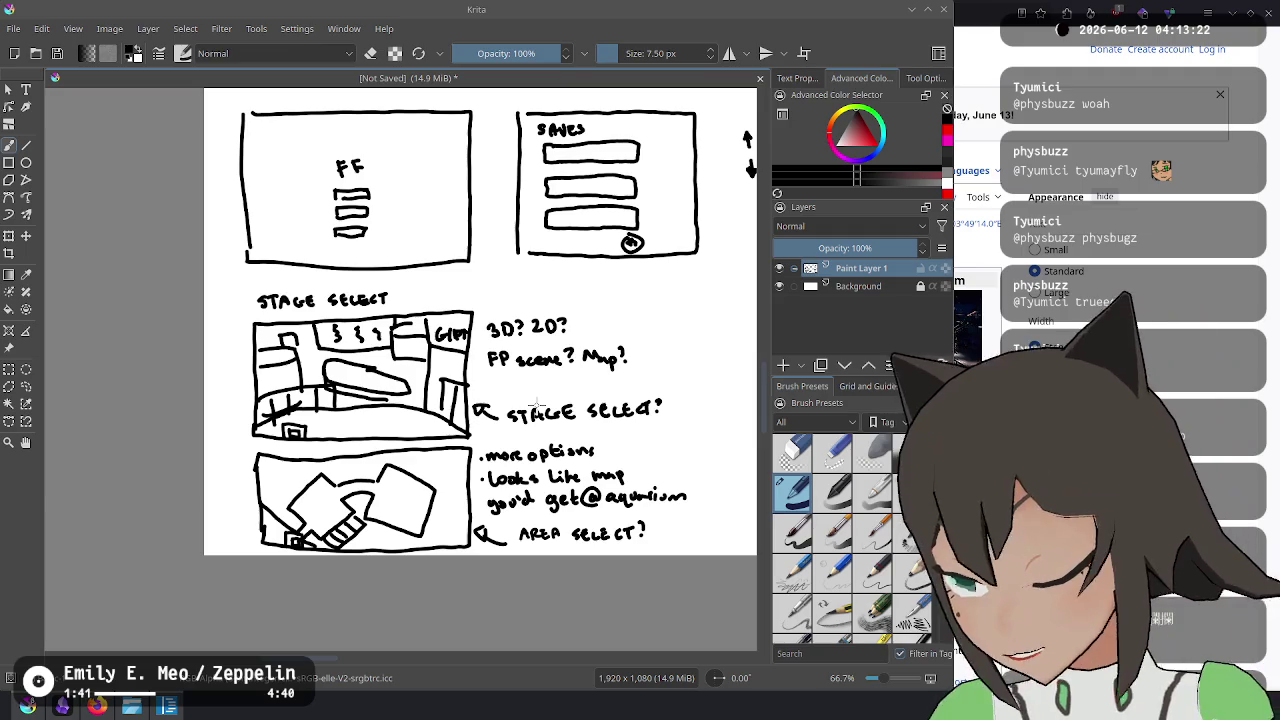
mouse_move(707, 325)
mouse_down()
mouse_move(405, 405)
mouse_move(388, 395)
mouse_up()
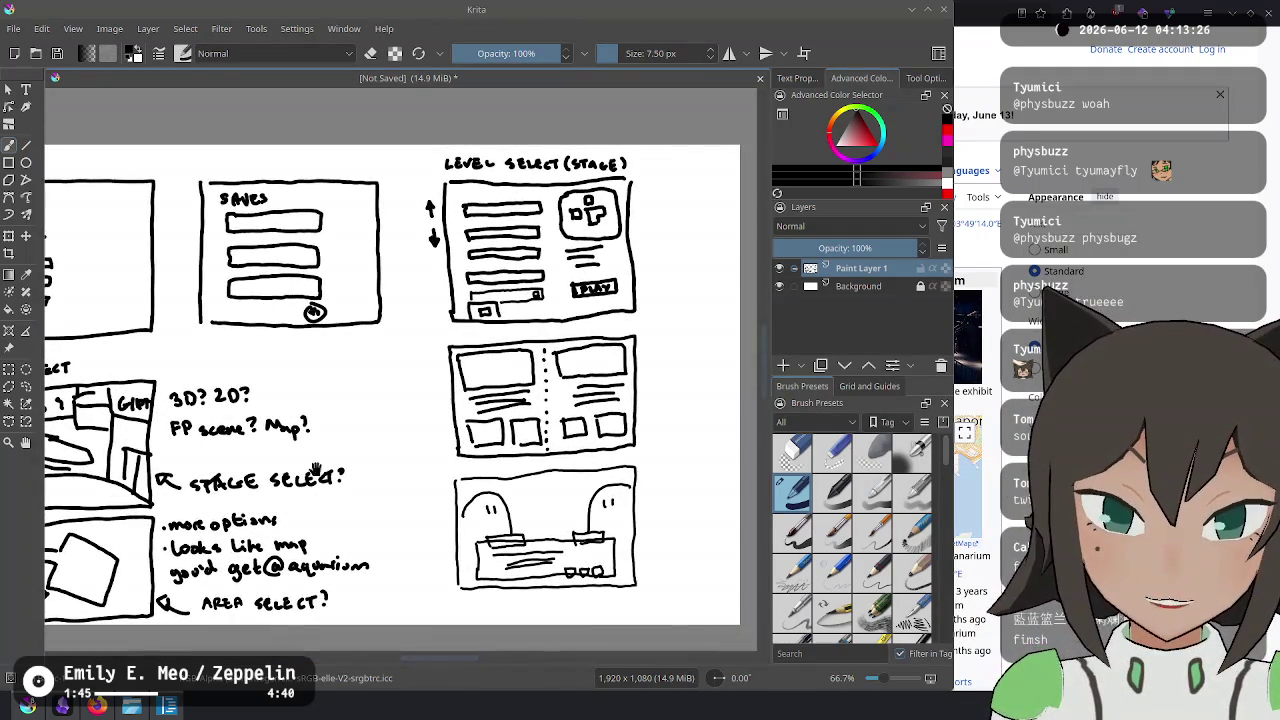
drag(365, 443, 522, 444)
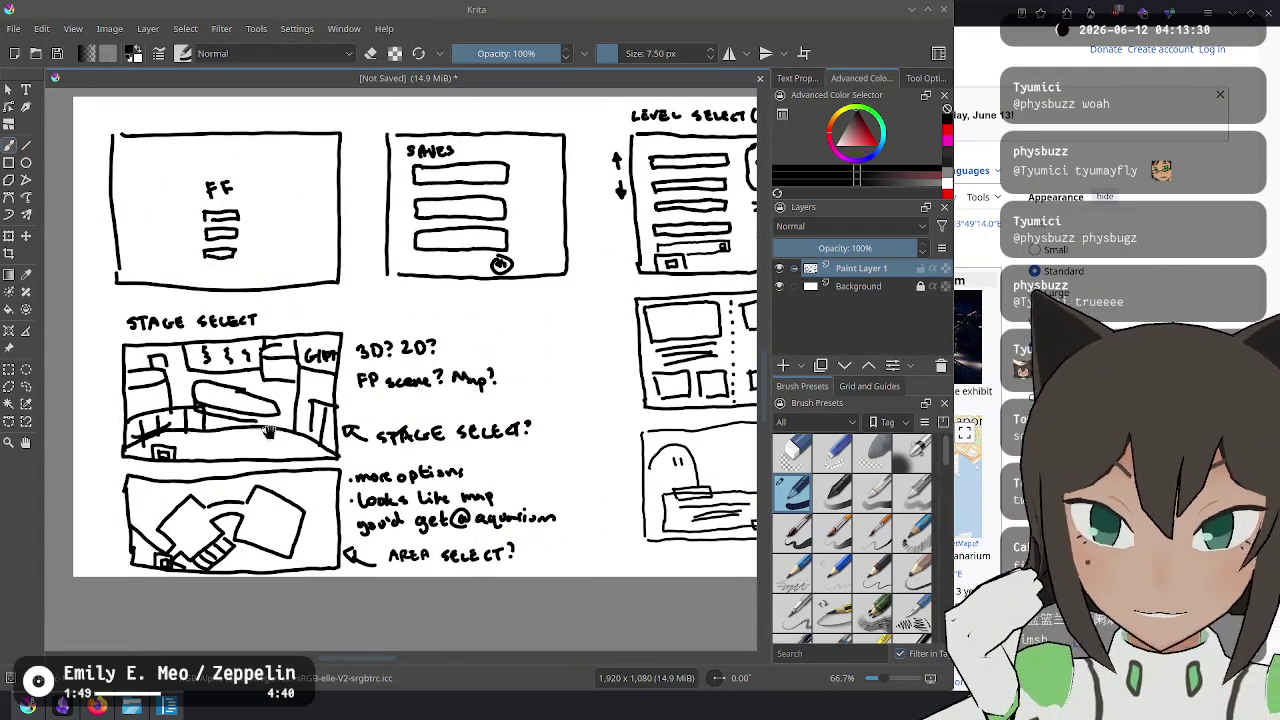
drag(328, 439, 388, 434)
drag(291, 385, 408, 432)
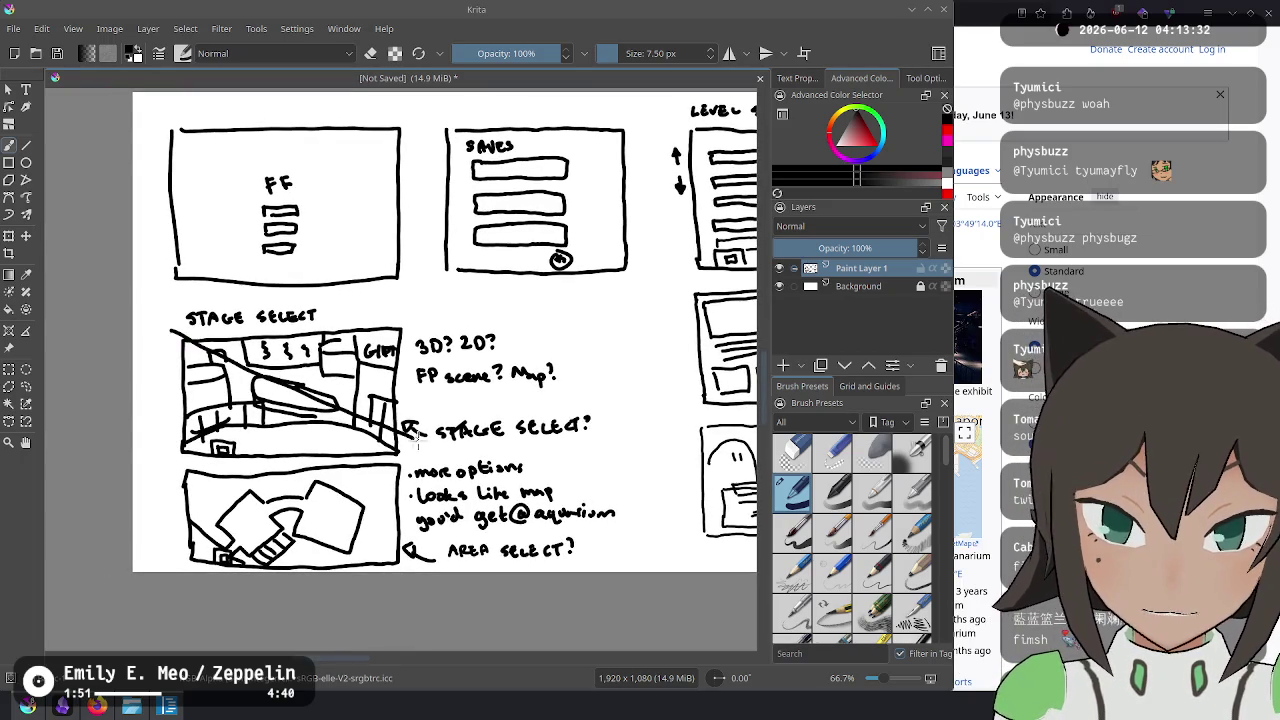
drag(202, 432, 381, 346)
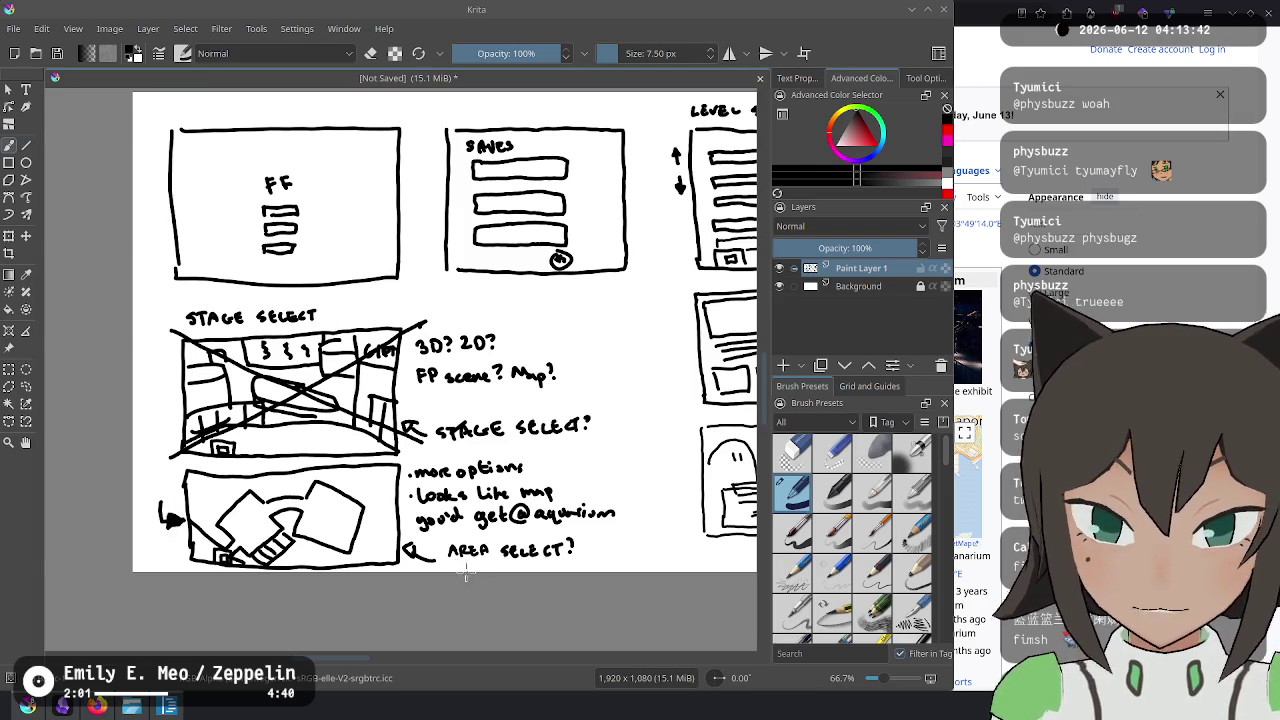
scroll(480, 405, down, 1)
Draw an arrow up toward the LEVEL SELECT frame, fixing strokes with undo and redo.
scroll(480, 405, right, 2)
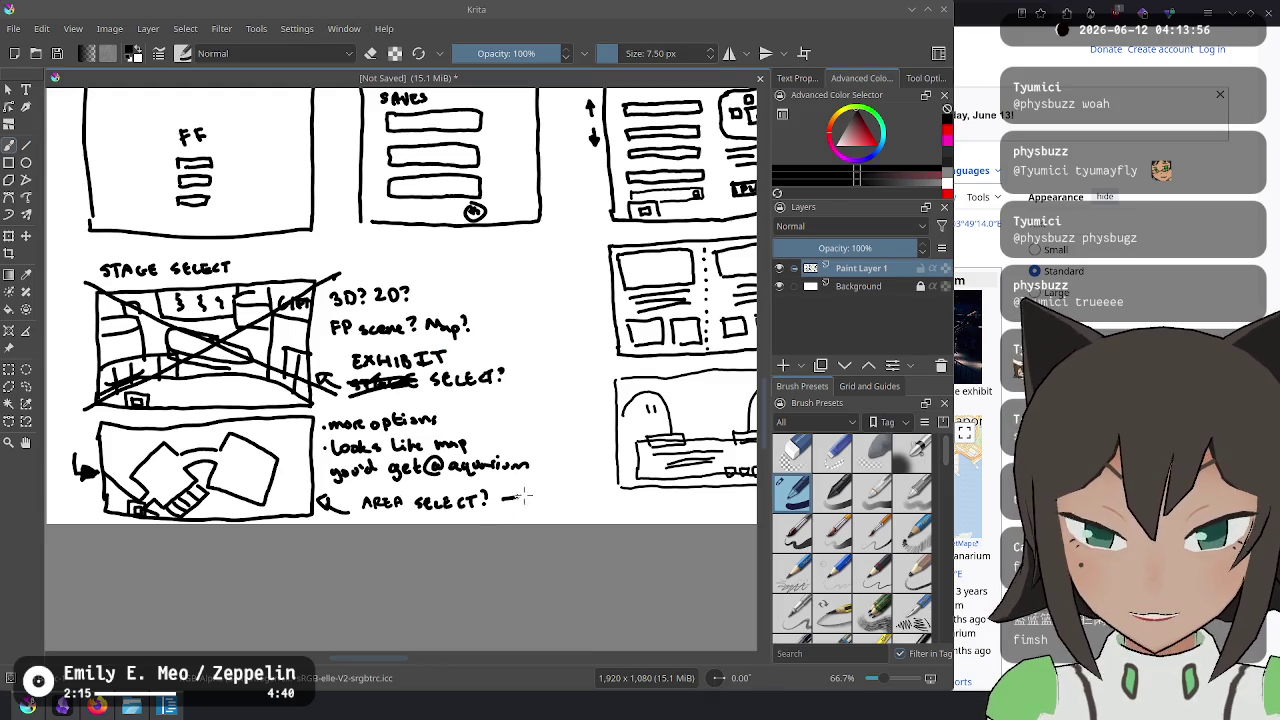
mouse_move(539, 313)
mouse_down()
mouse_move(460, 449)
mouse_move(511, 340)
mouse_up()
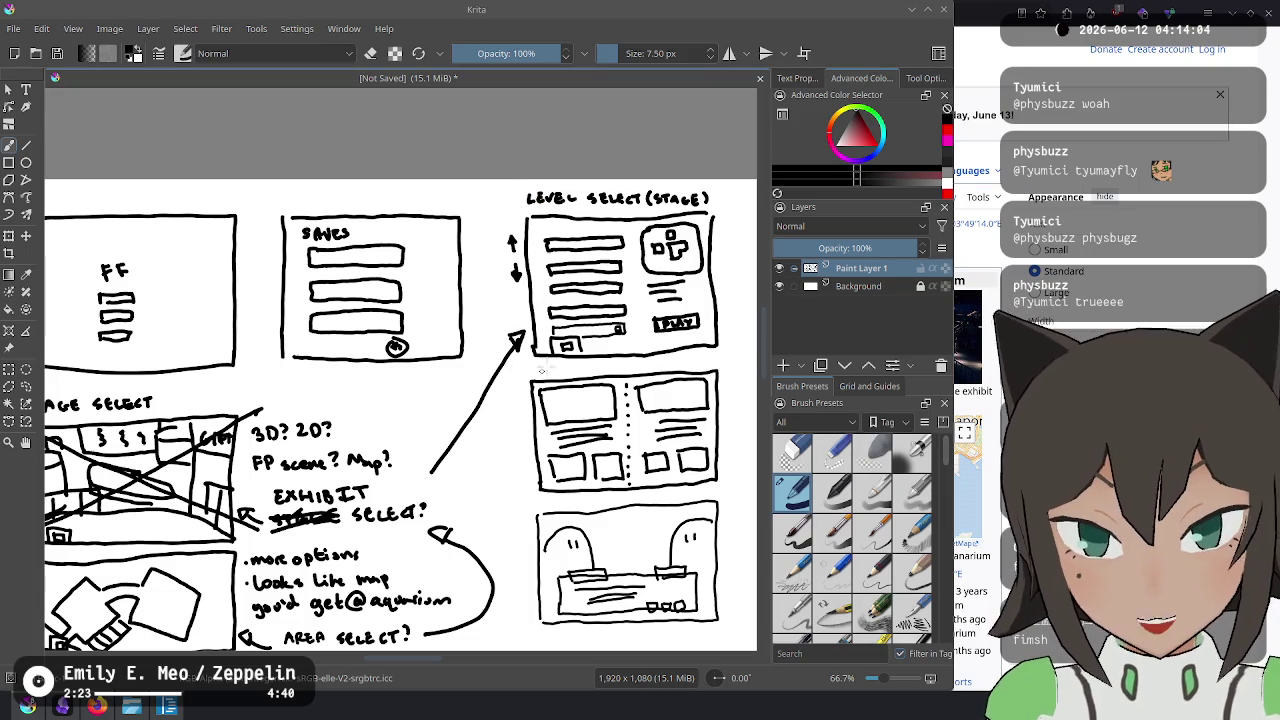
drag(585, 484, 506, 411)
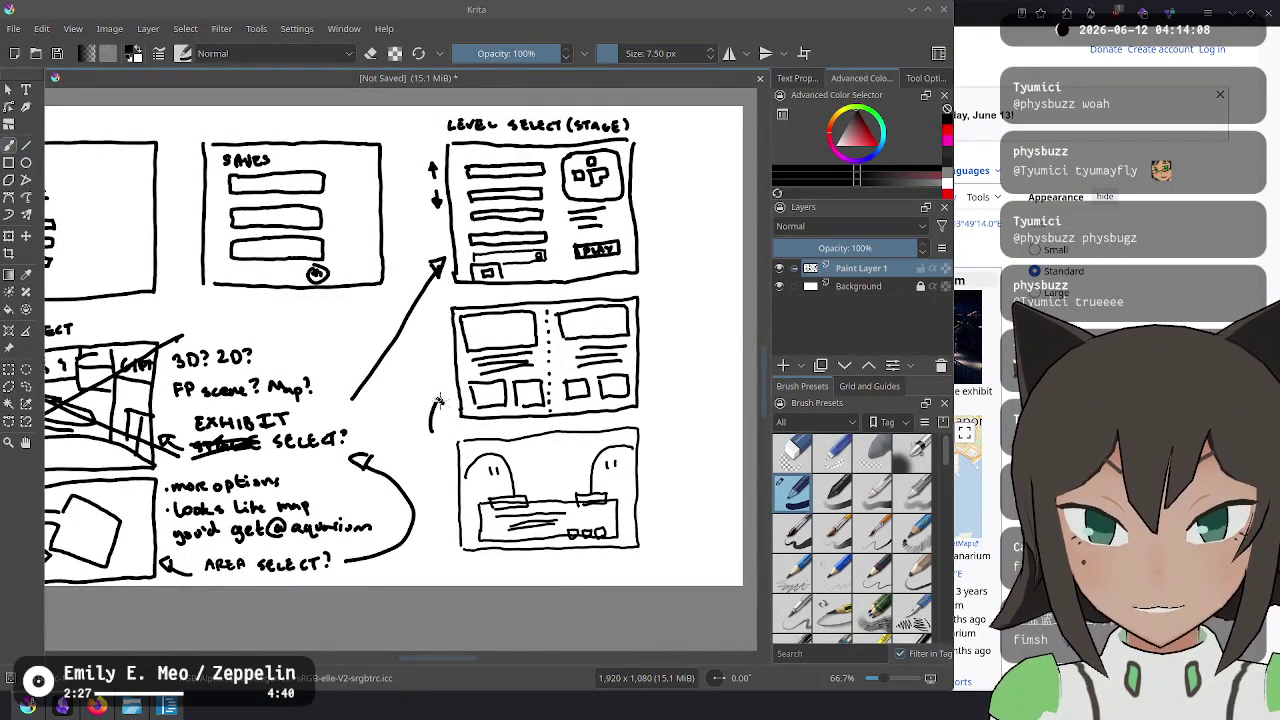
key(ctrl+z)
key(ctrl+z)
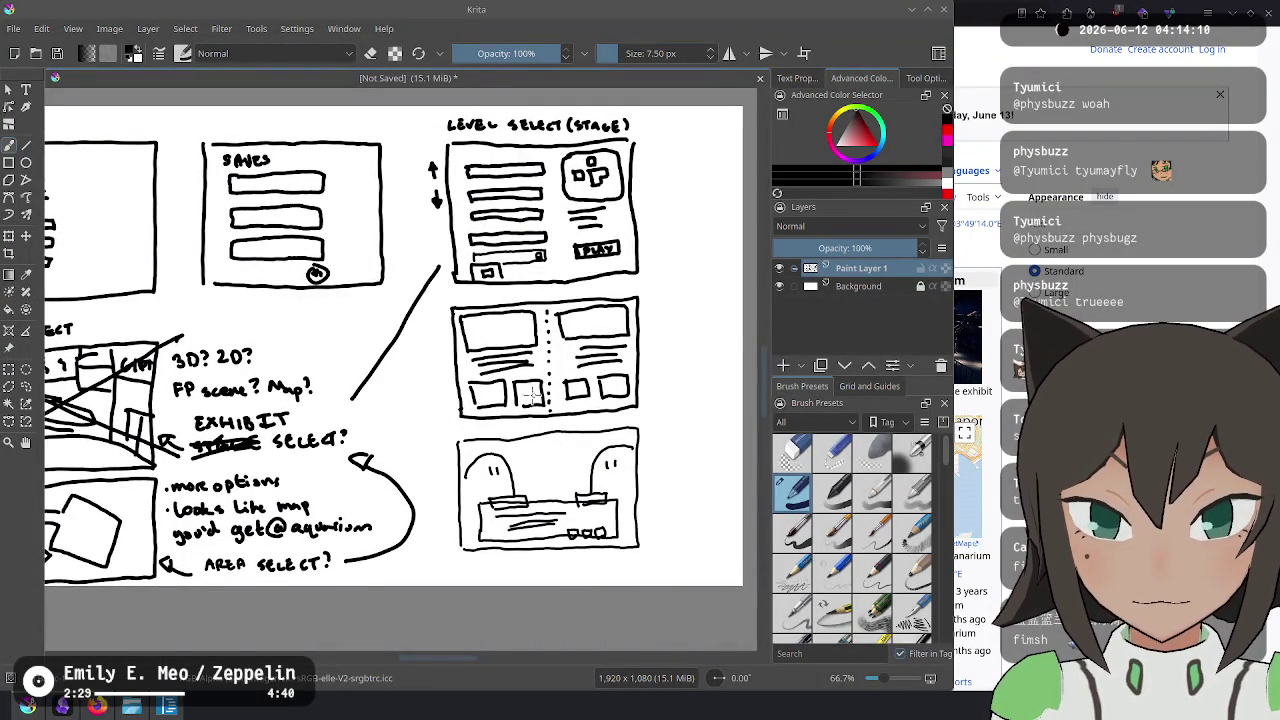
key(ctrl+shift+z)
mouse_move(619, 413)
mouse_down()
mouse_move(653, 437)
mouse_move(535, 462)
mouse_up()
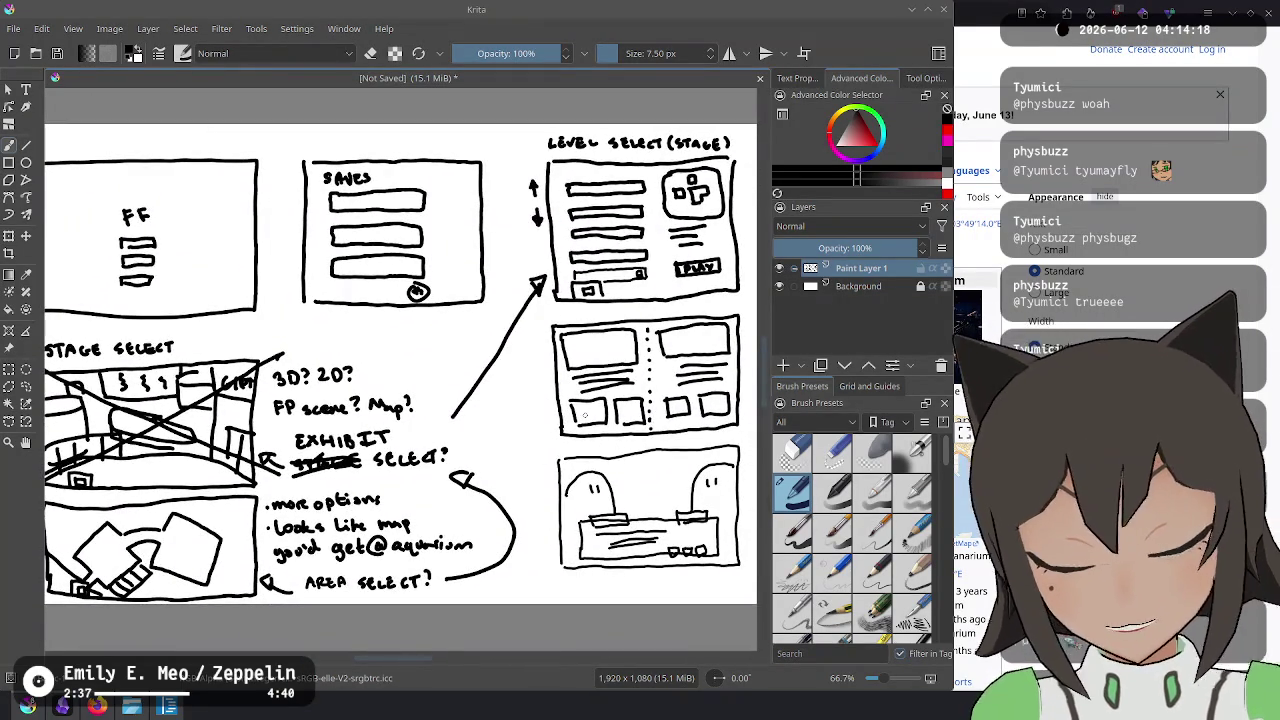
Try a diagonal stroke beside the bottom-left box, then undo it.
scroll(473, 293, down, 1)
drag(112, 452, 143, 487)
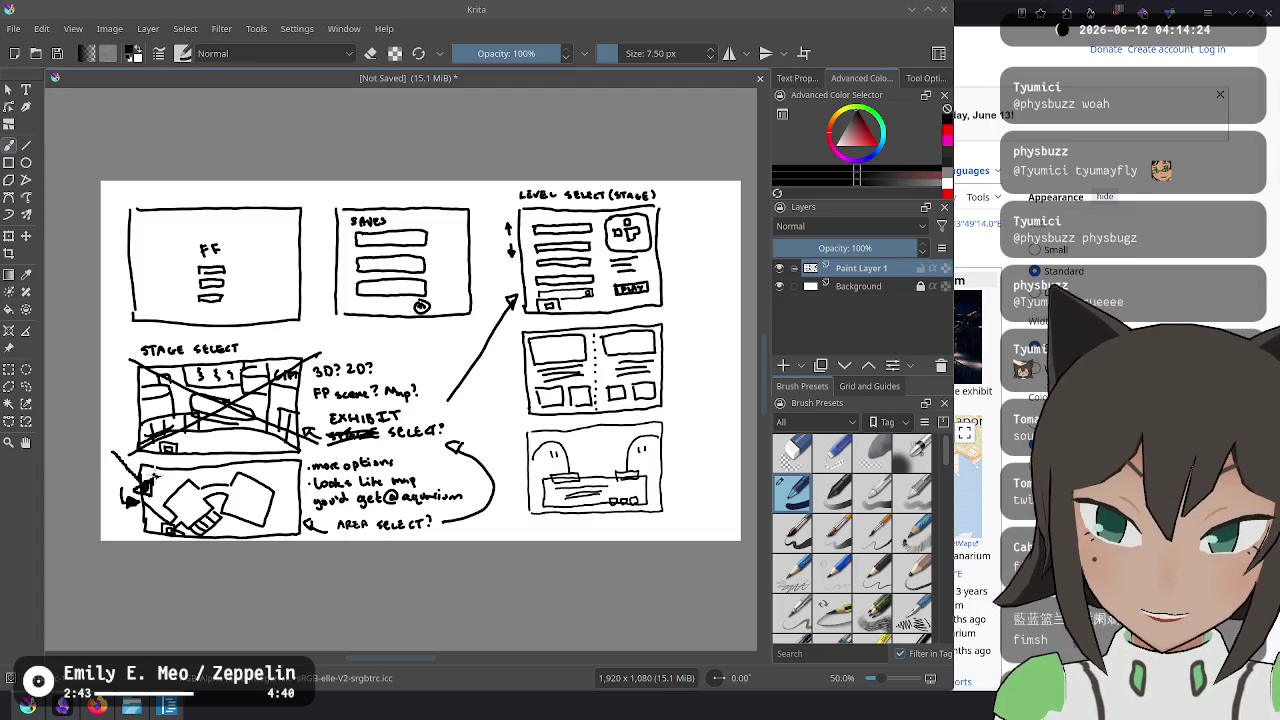
key(ctrl+z)
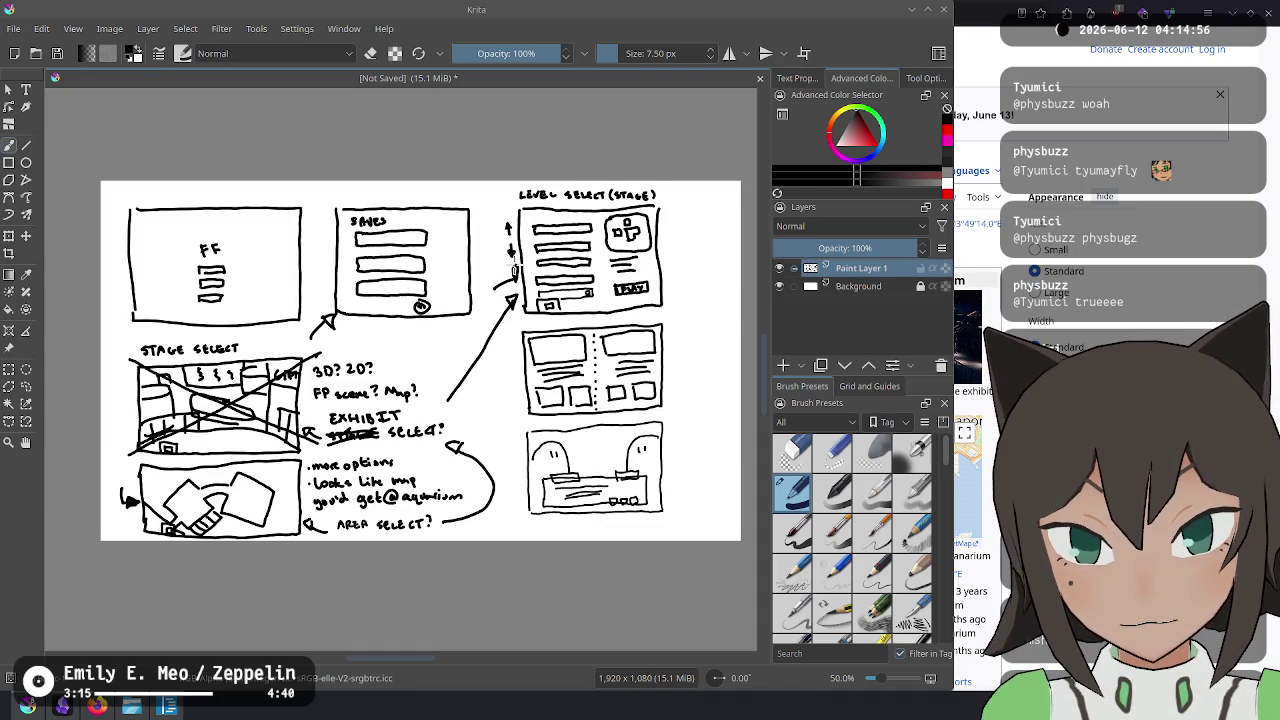
Add a tick mark, then undo a trial circle and arrow on the sketch.
drag(415, 367, 438, 352)
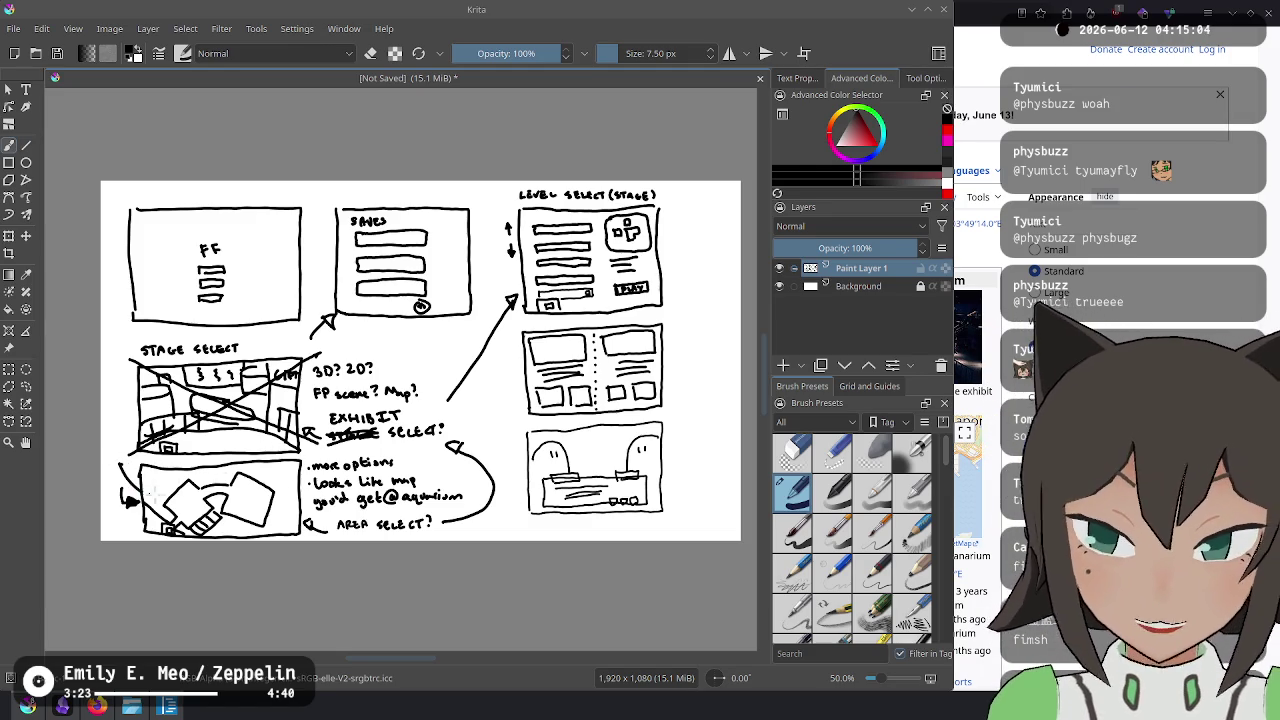
mouse_move(150, 466)
mouse_down()
mouse_move(140, 490)
mouse_move(162, 488)
mouse_up()
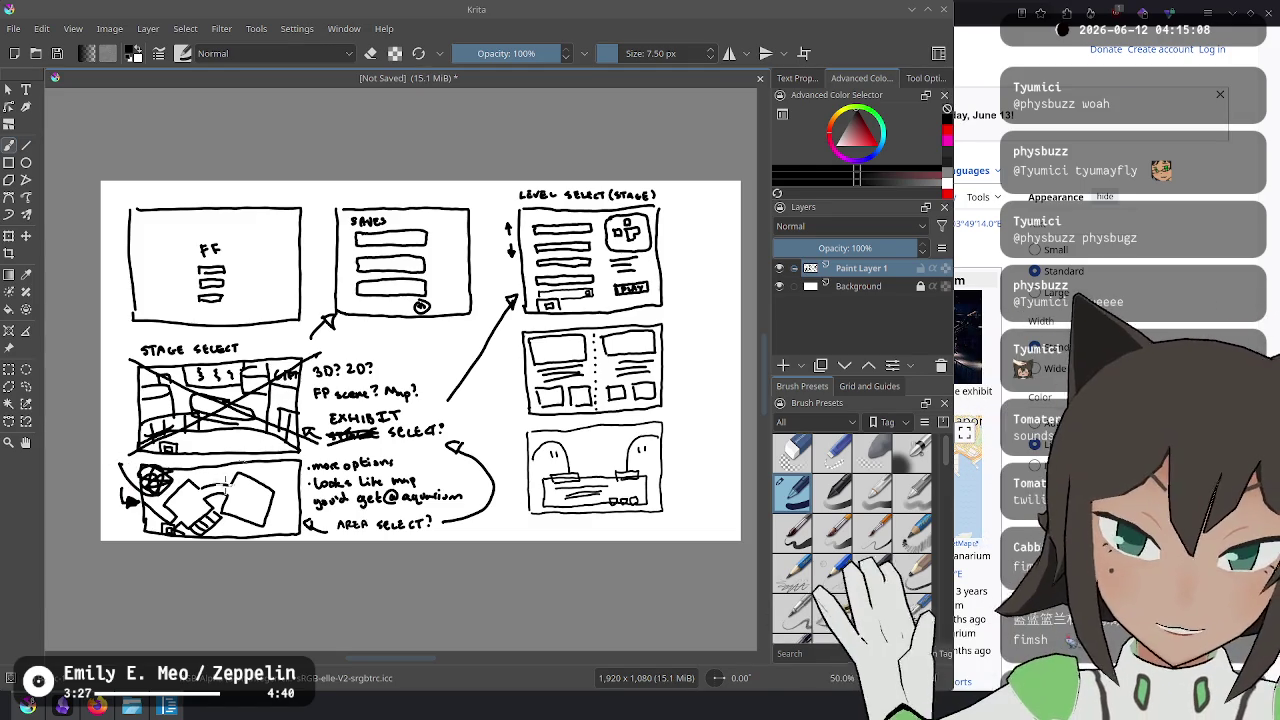
key(ctrl+z)
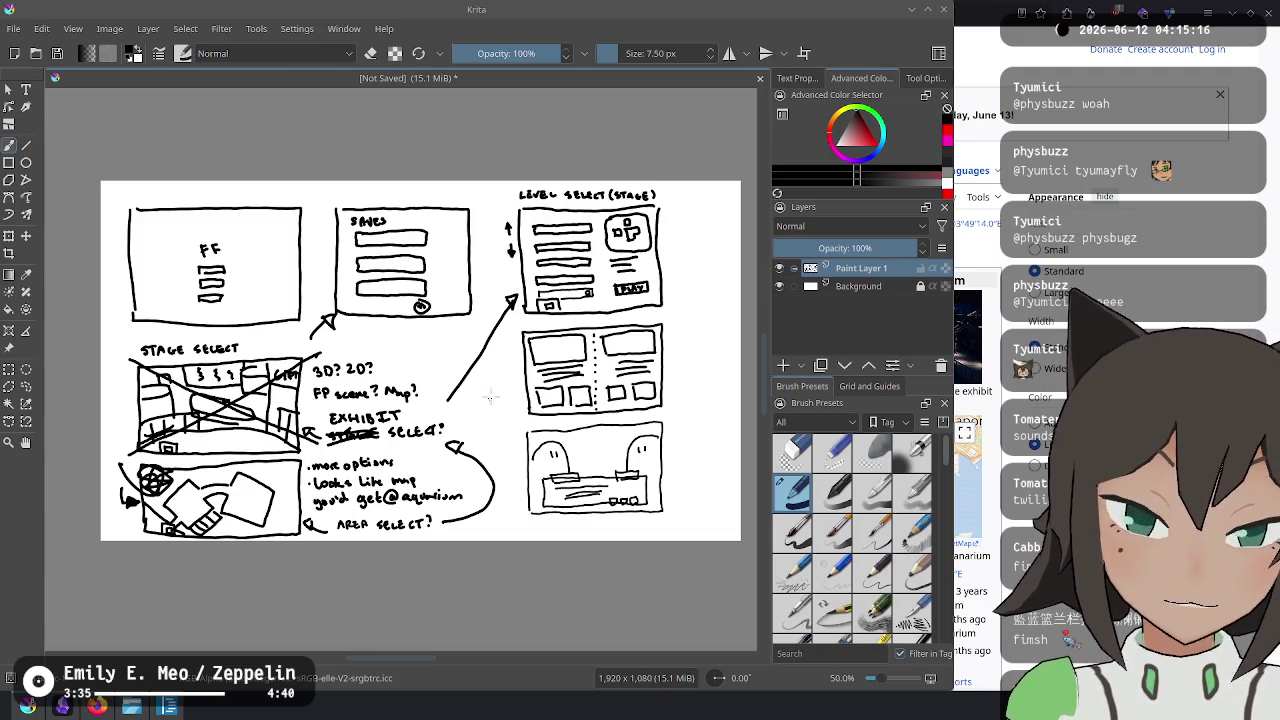
mouse_move(494, 411)
mouse_down()
mouse_move(518, 392)
mouse_move(518, 448)
mouse_up()
key(ctrl+z)
key(ctrl+z)
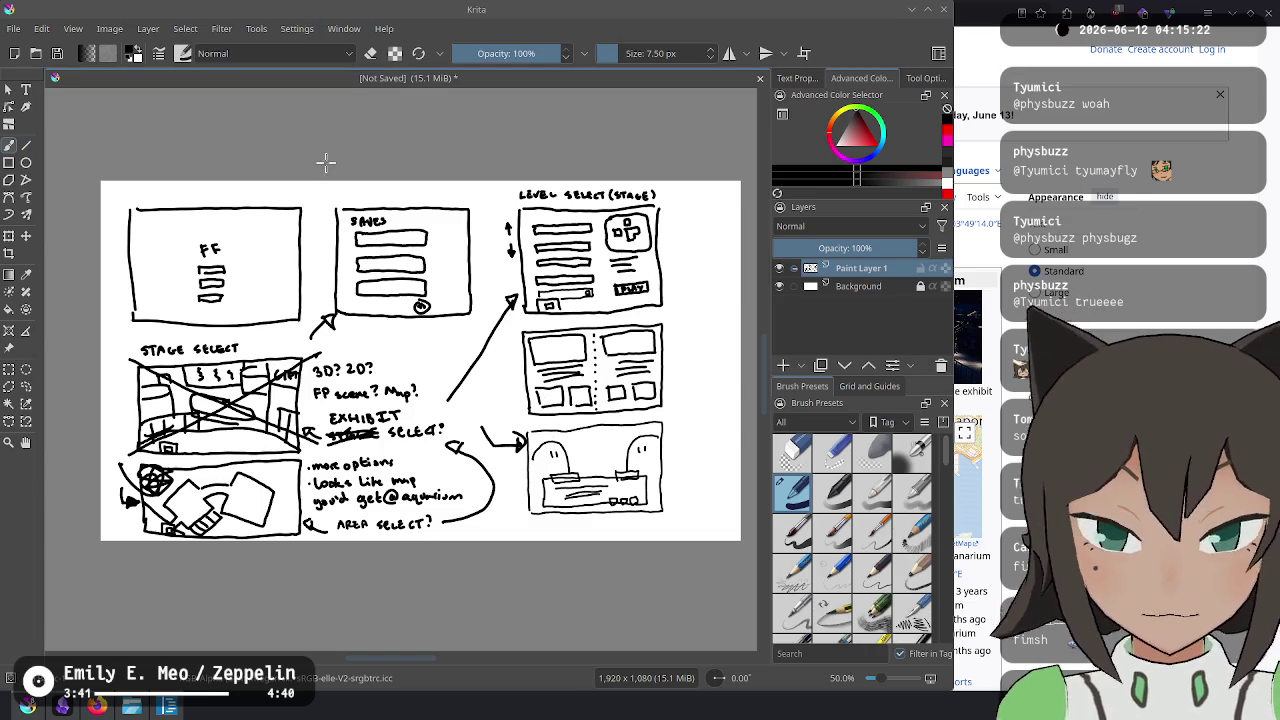
key(ctrl+z)
key(ctrl+z)
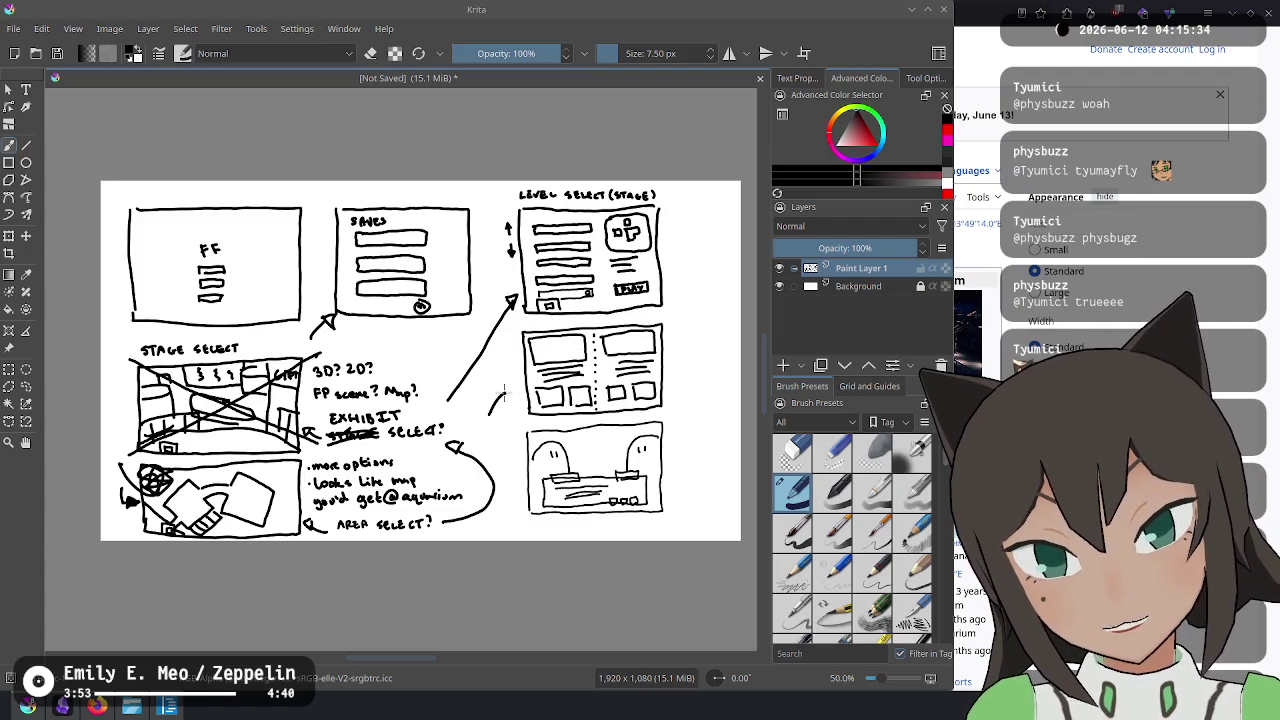
Undo a stray small arrow and scribbles, then add an arrowhead to the curved line.
drag(489, 414, 509, 400)
key(ctrl+z)
key(ctrl+z)
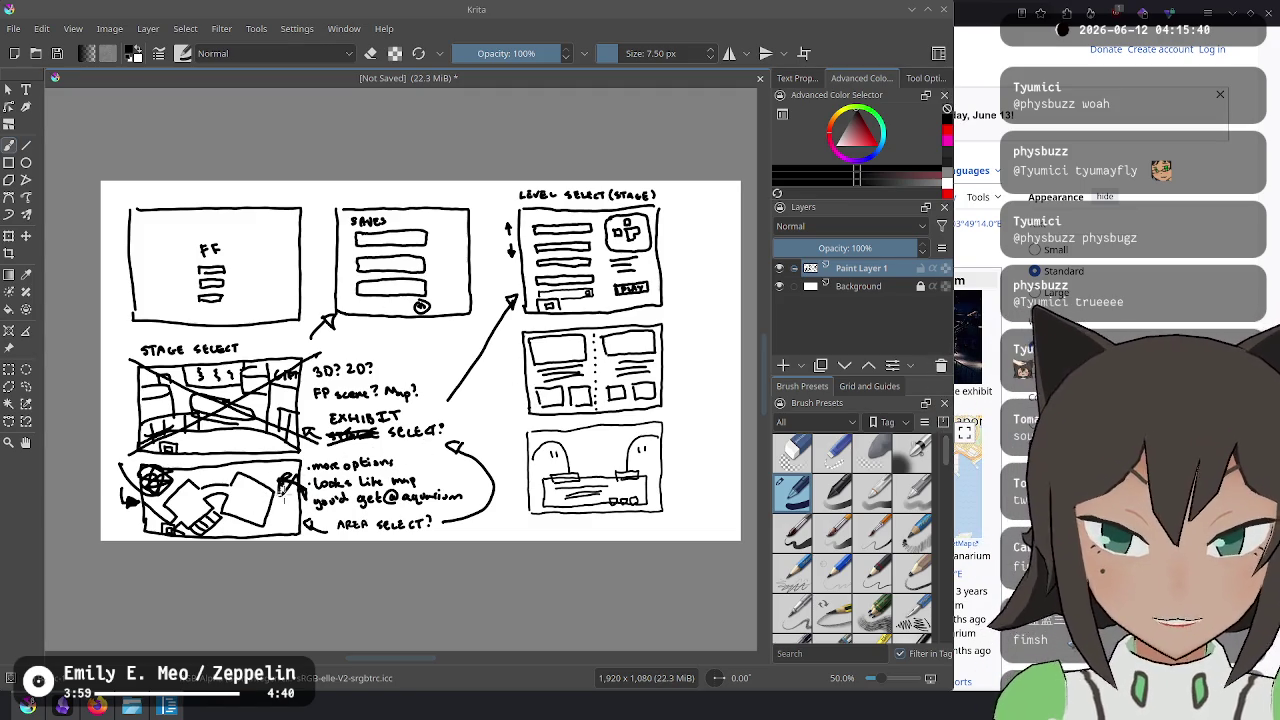
key(ctrl+z)
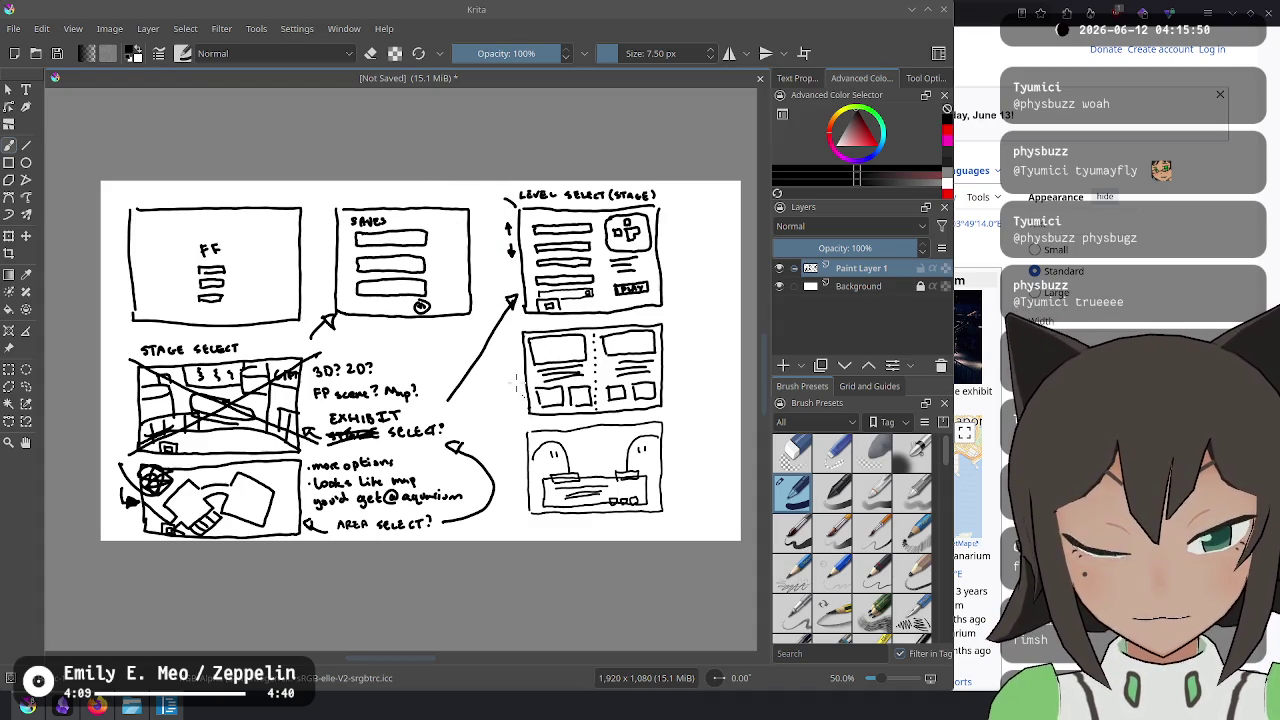
drag(465, 373, 462, 413)
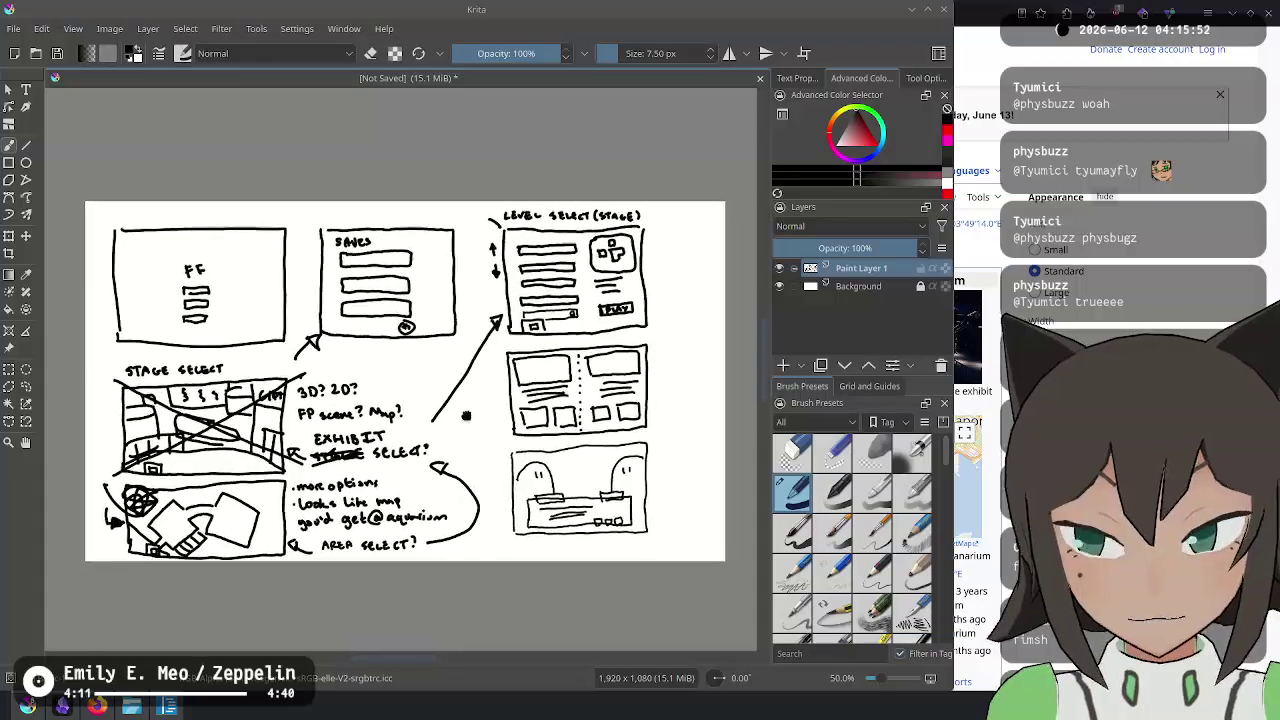
drag(503, 503, 517, 514)
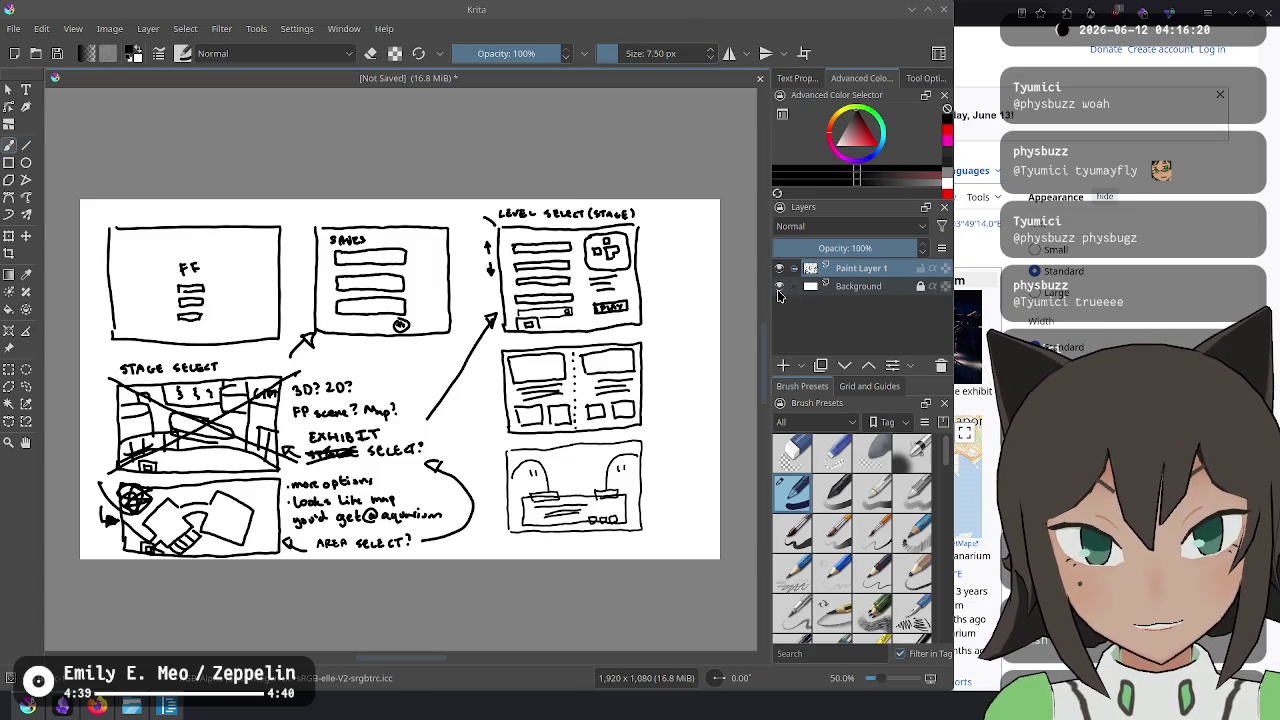
Fill the Background layer with a light blue colour.
click(858, 287)
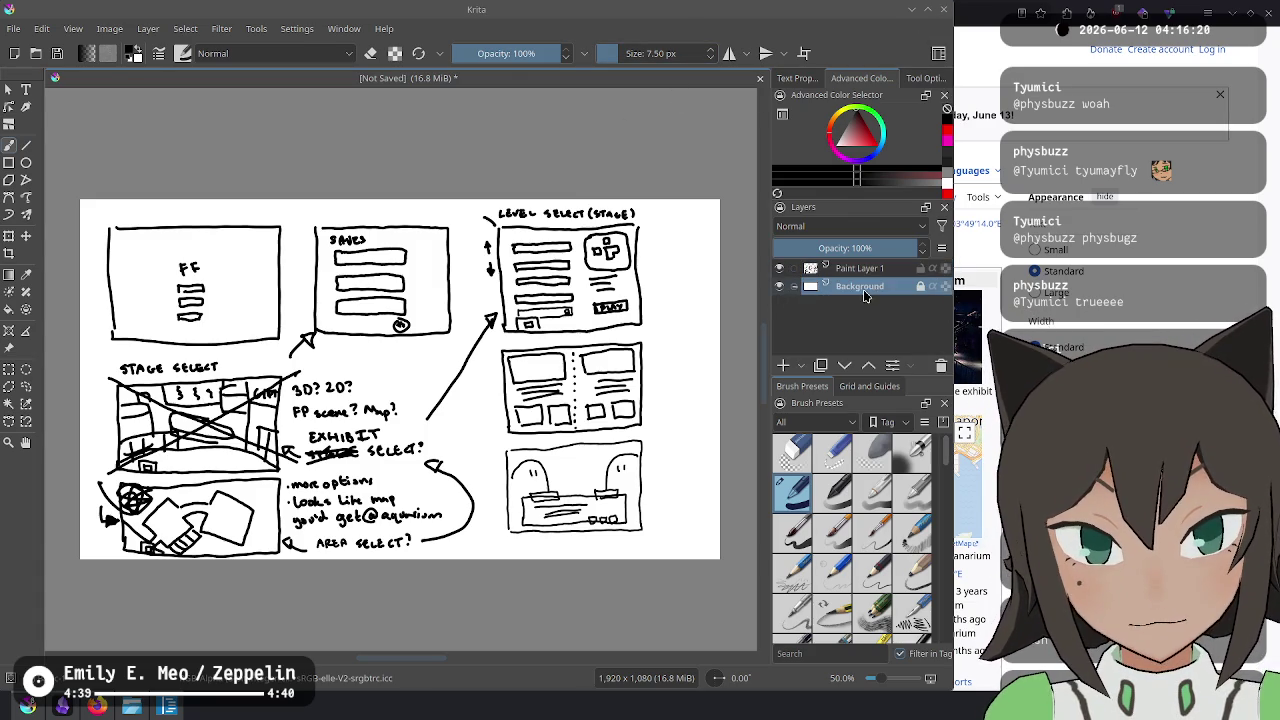
click(869, 148)
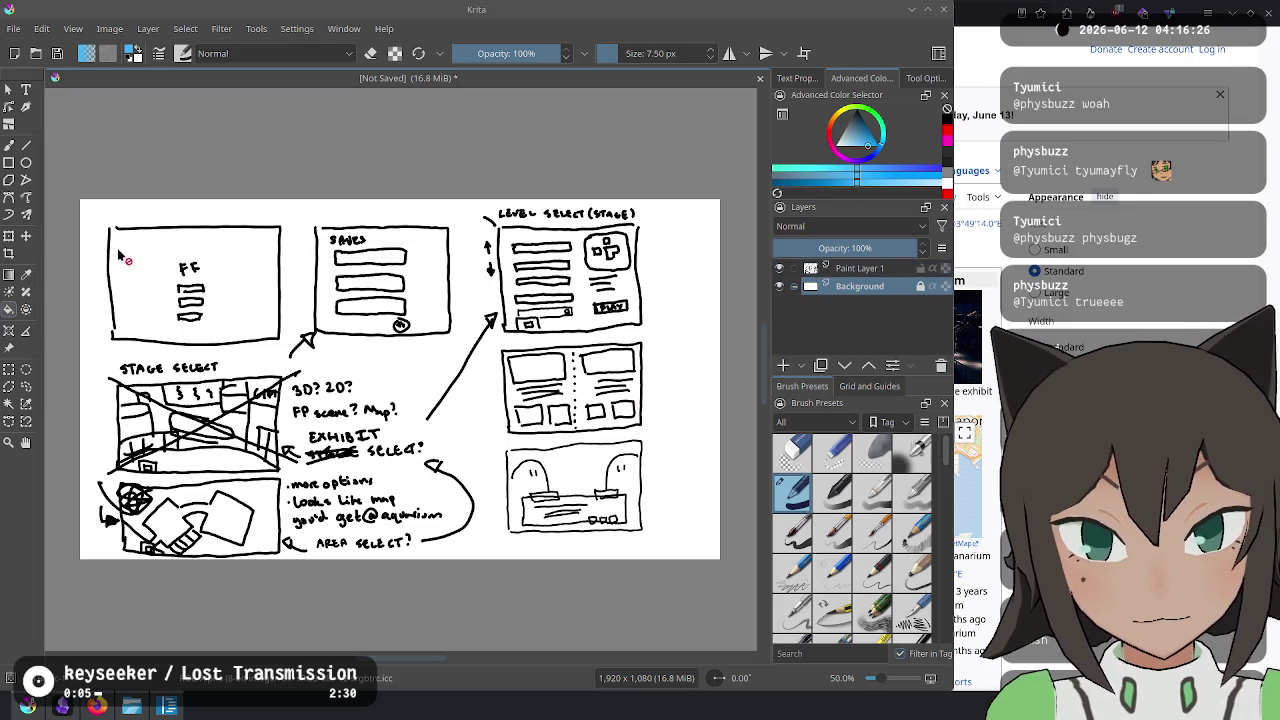
click(487, 334)
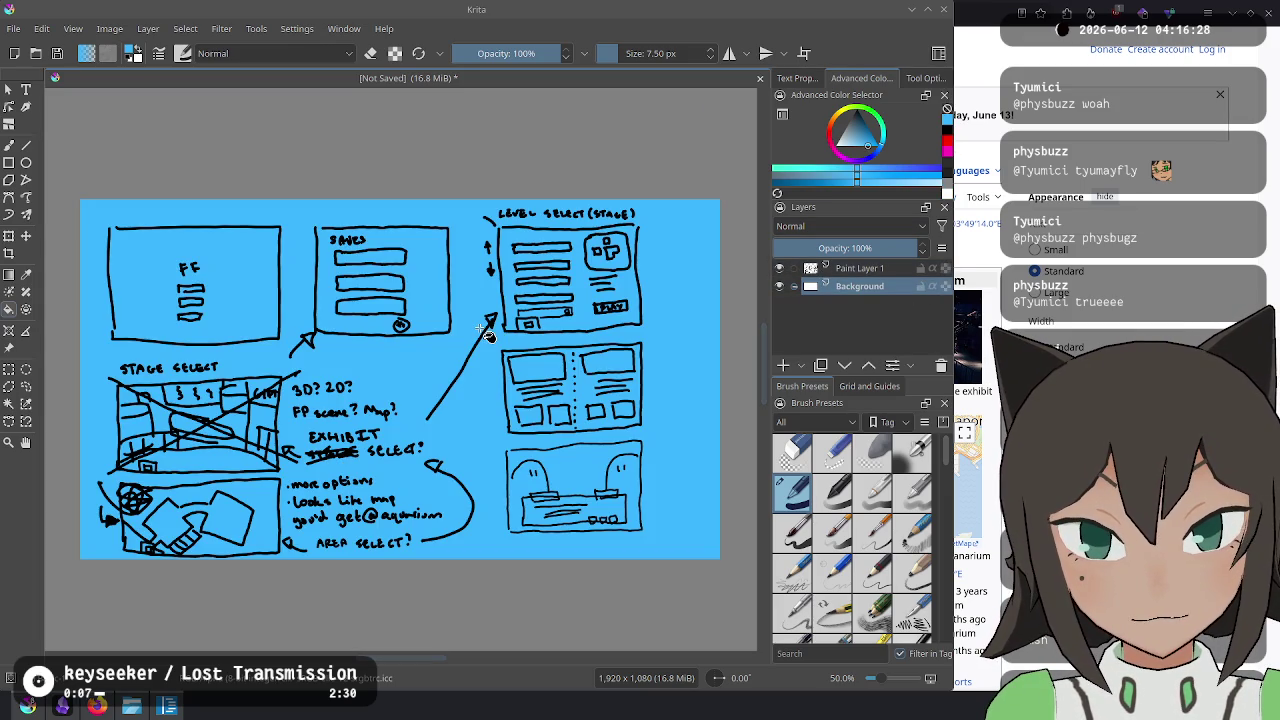
click(856, 146)
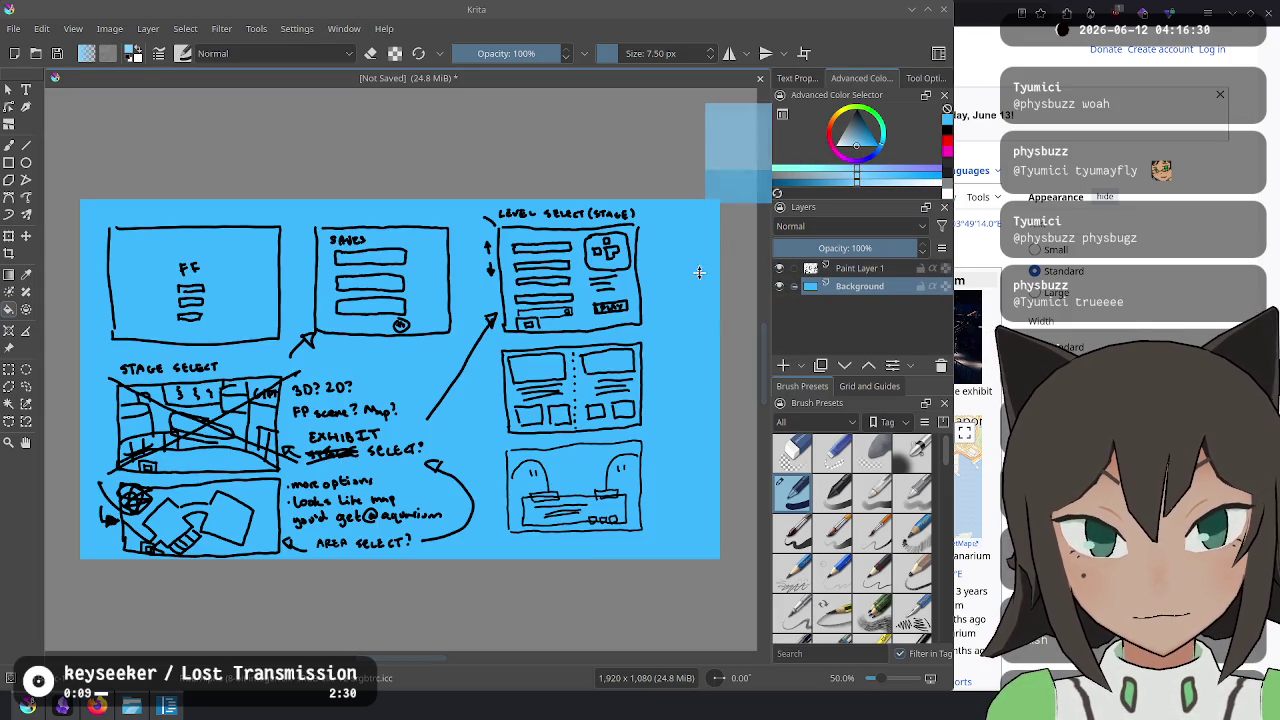
click(660, 316)
click(847, 146)
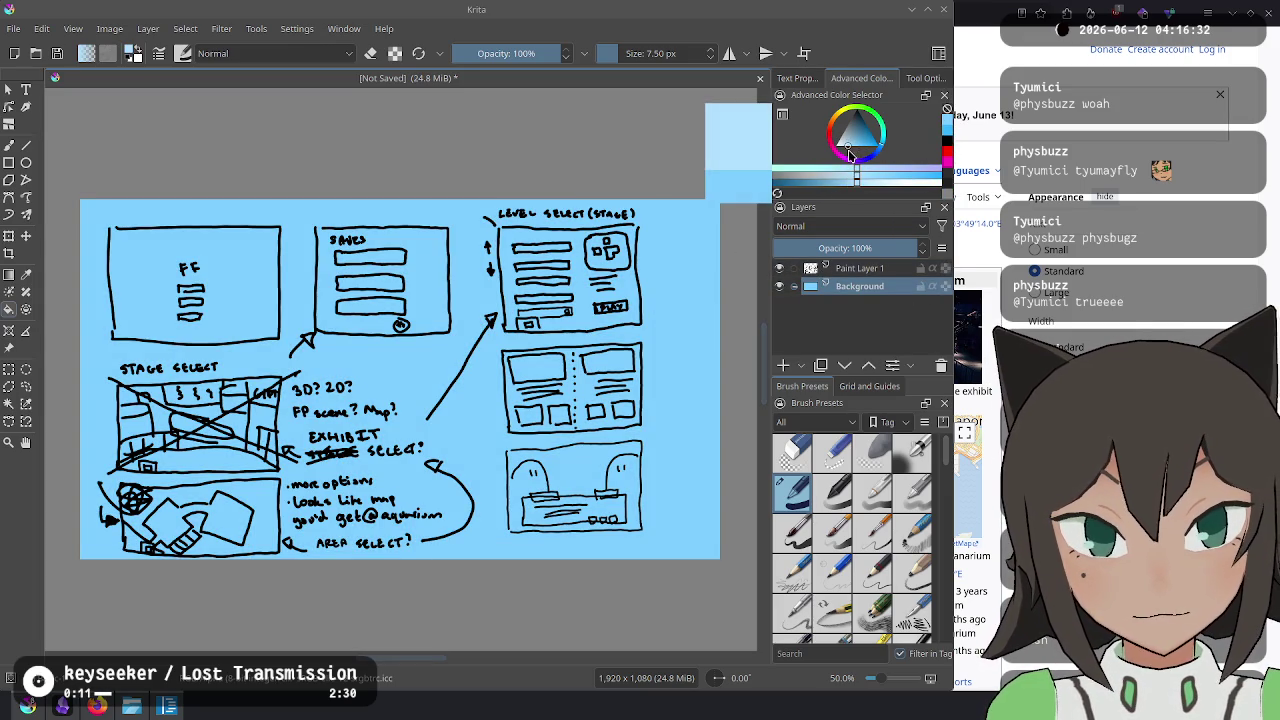
click(637, 363)
Invert Paint Layer 1's lines to white, refill the background a darker blue, and start saving.
click(802, 272)
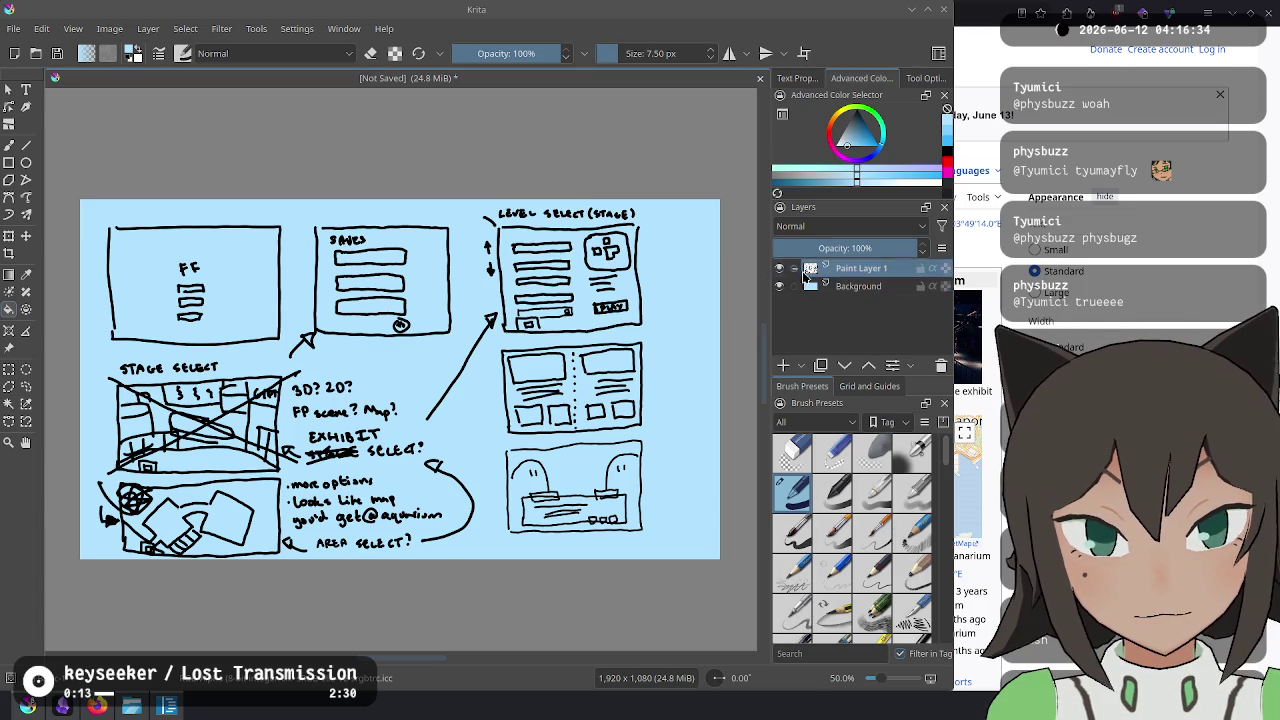
key(ctrl+i)
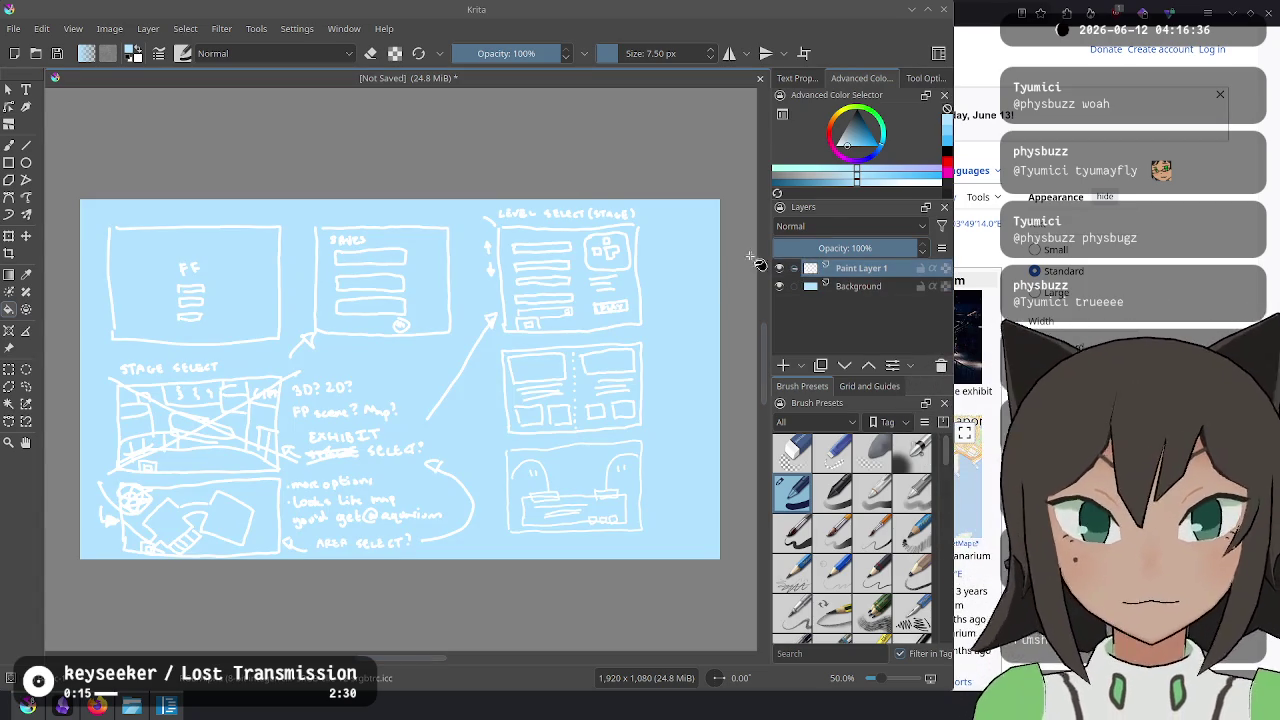
click(858, 147)
click(860, 287)
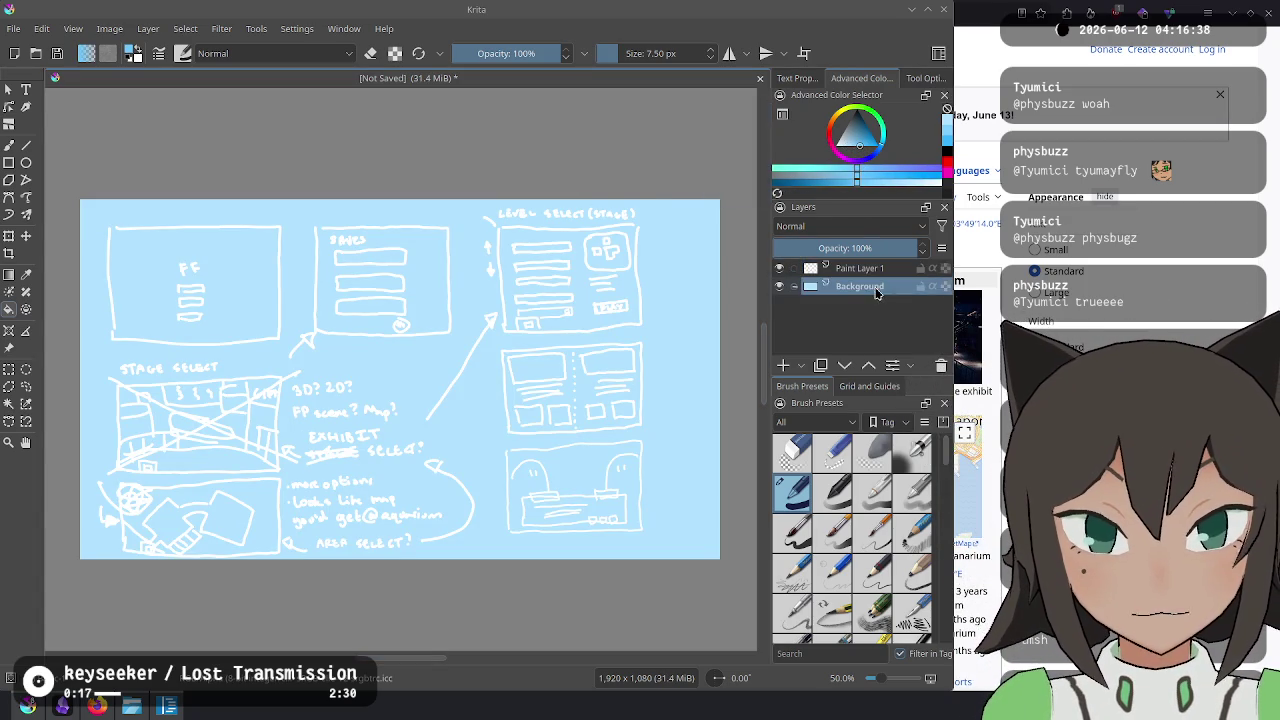
click(643, 342)
click(866, 147)
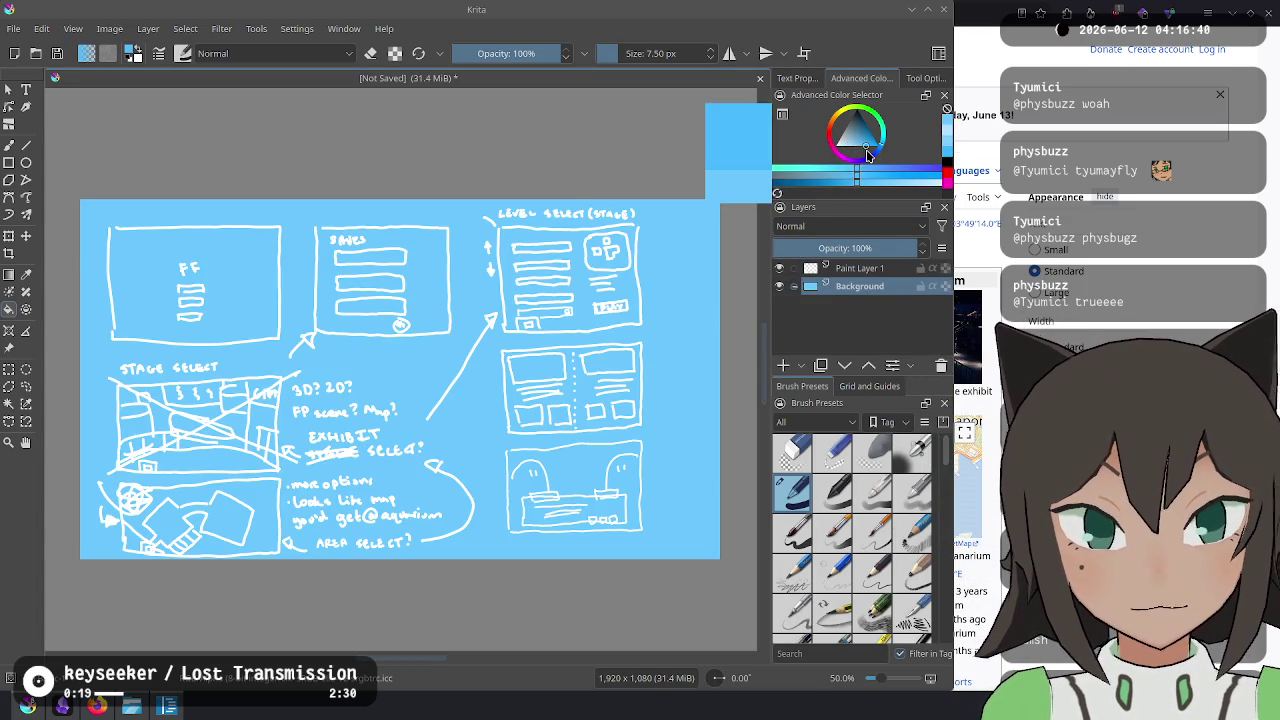
click(672, 368)
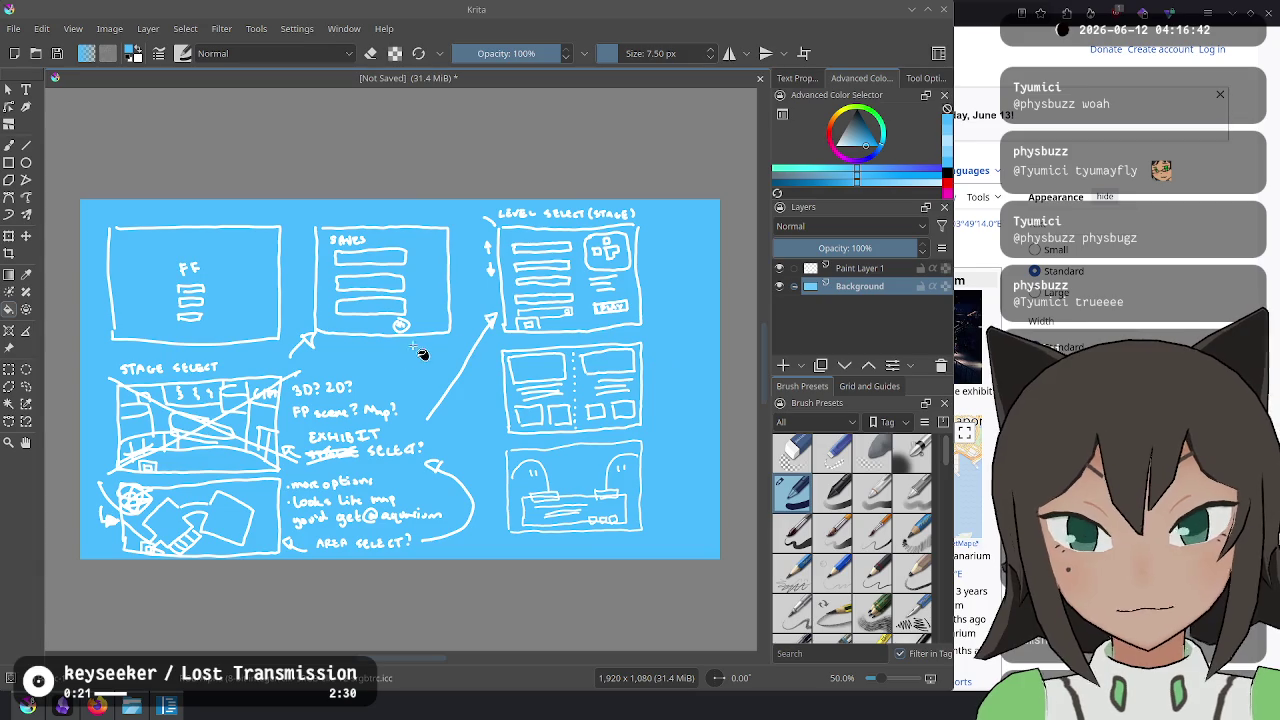
key(ctrl+s)
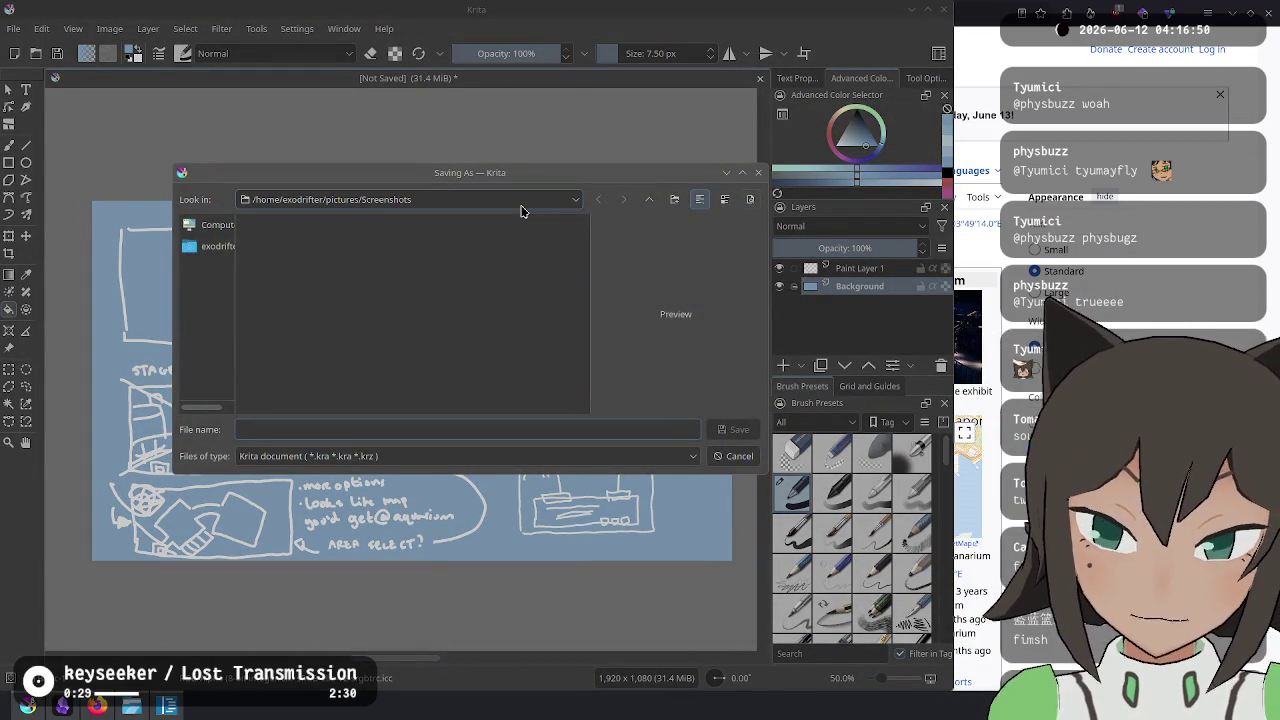
Save the drawing as wireframe.png, PNG type, in the desktop folder with default PNG options.
text(win)
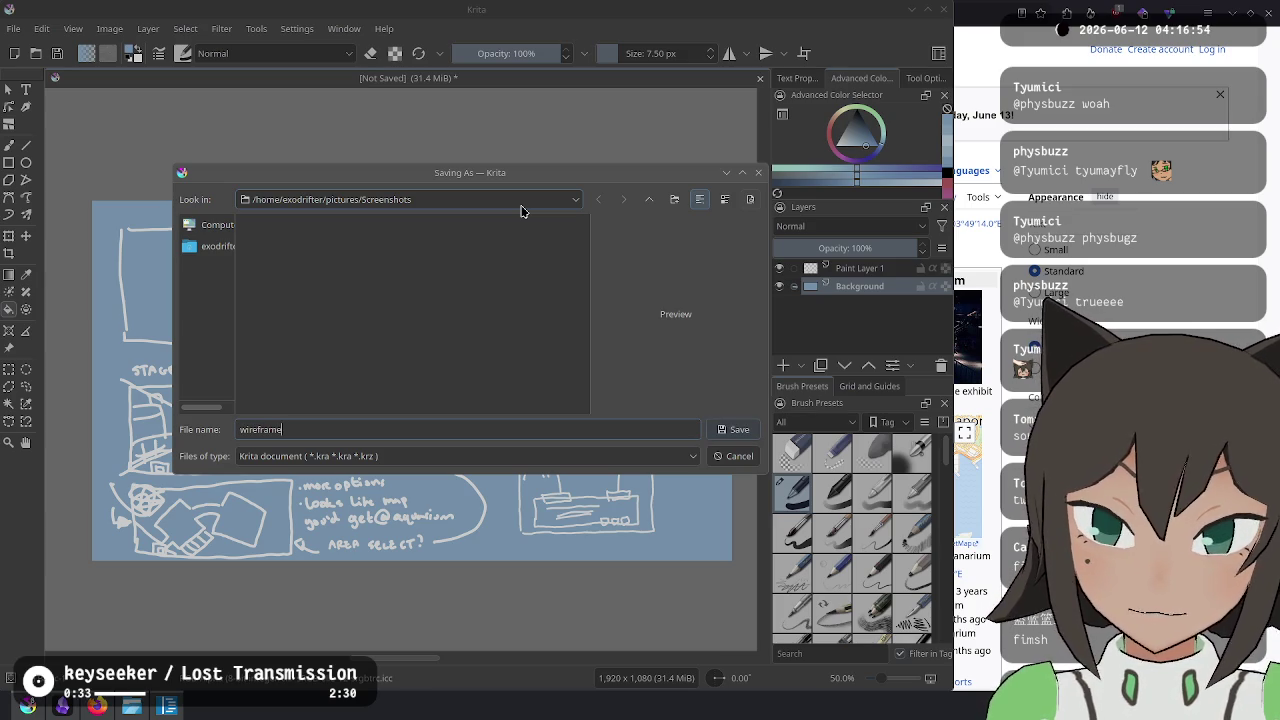
click(210, 246)
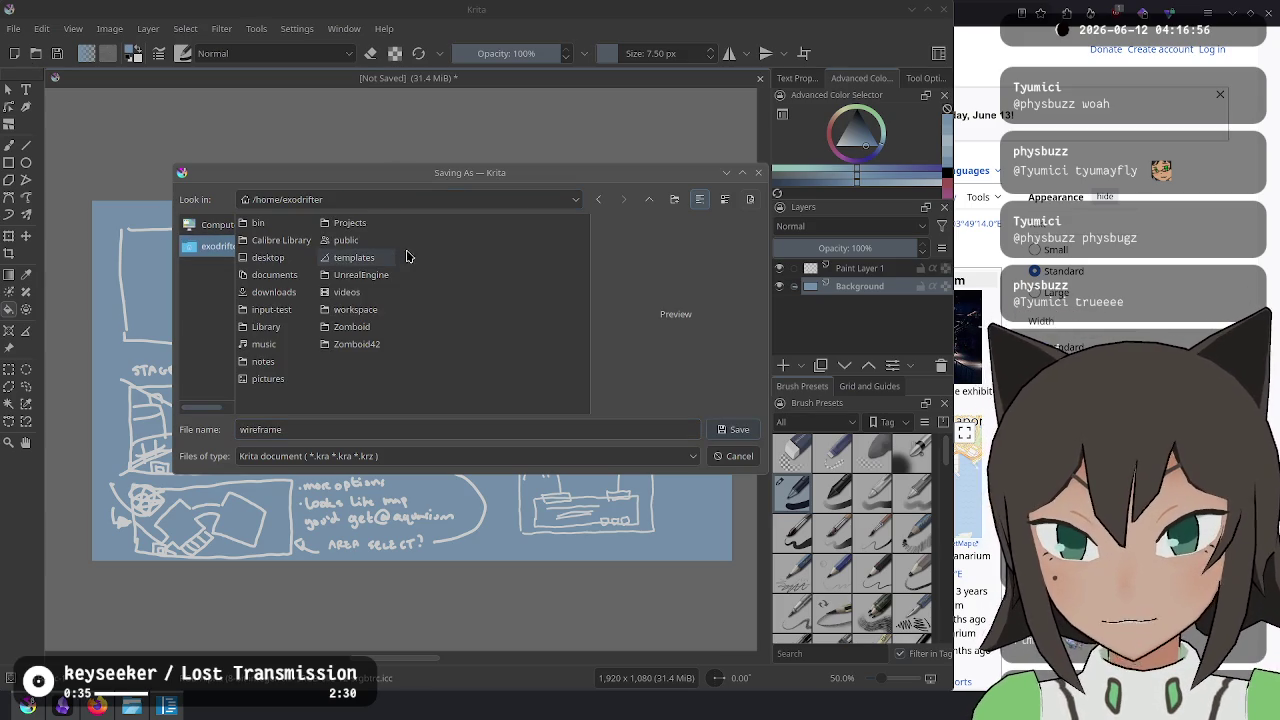
double_click(275, 240)
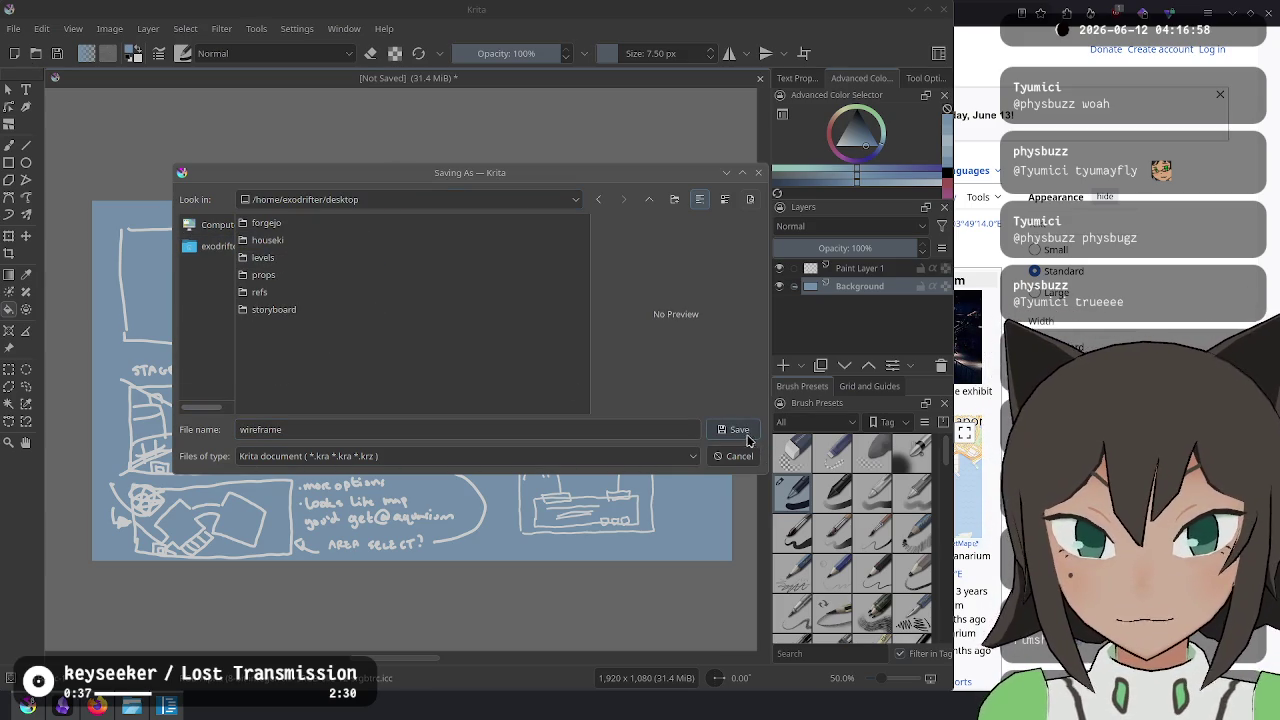
click(692, 456)
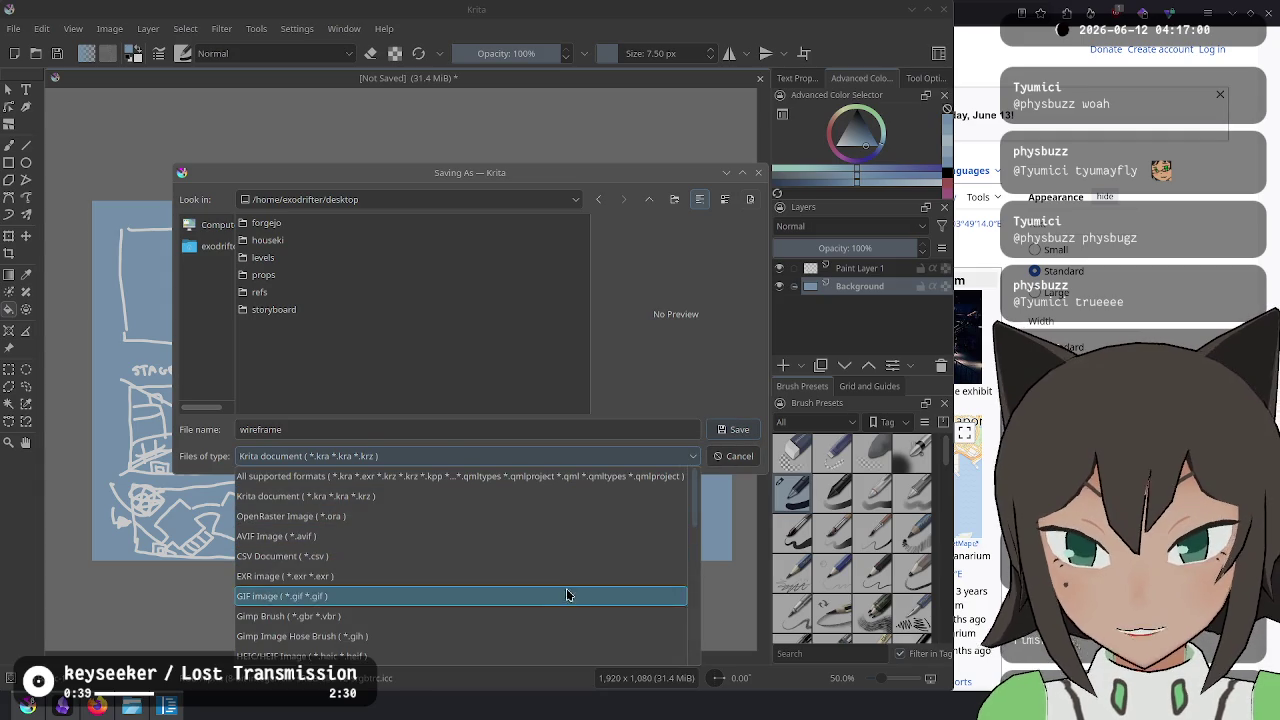
scroll(540, 590, down, 5)
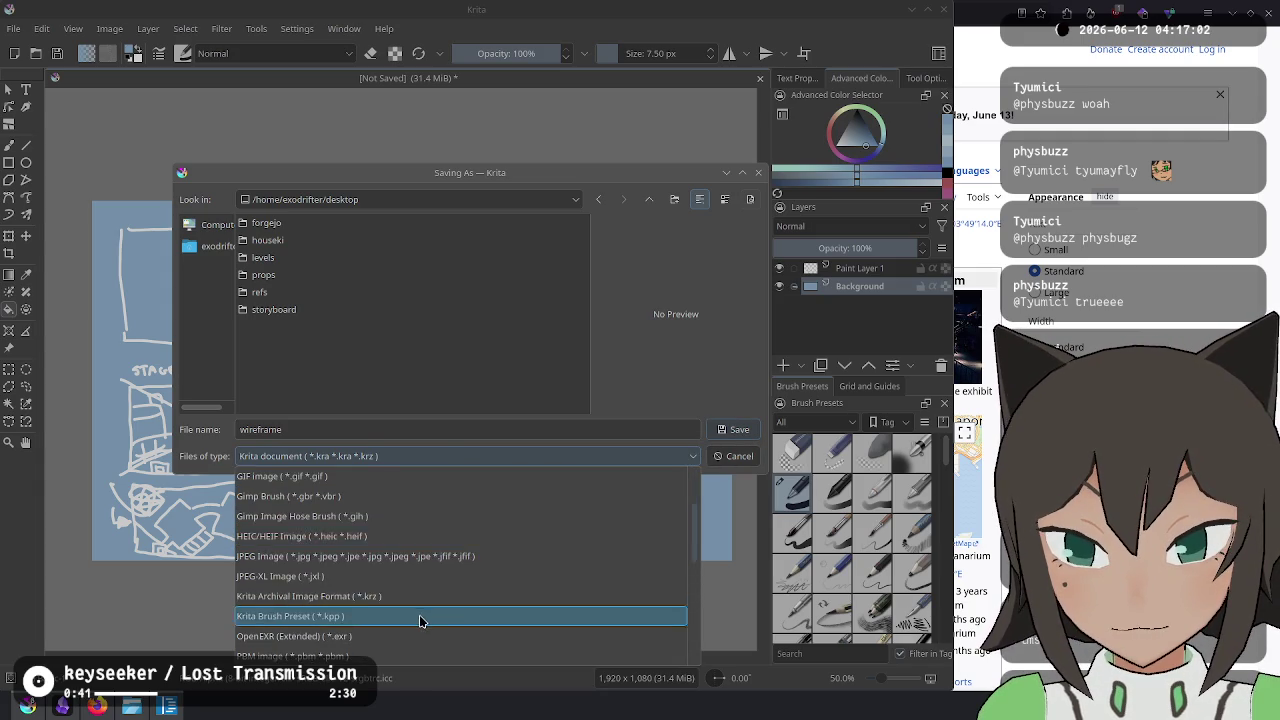
click(396, 515)
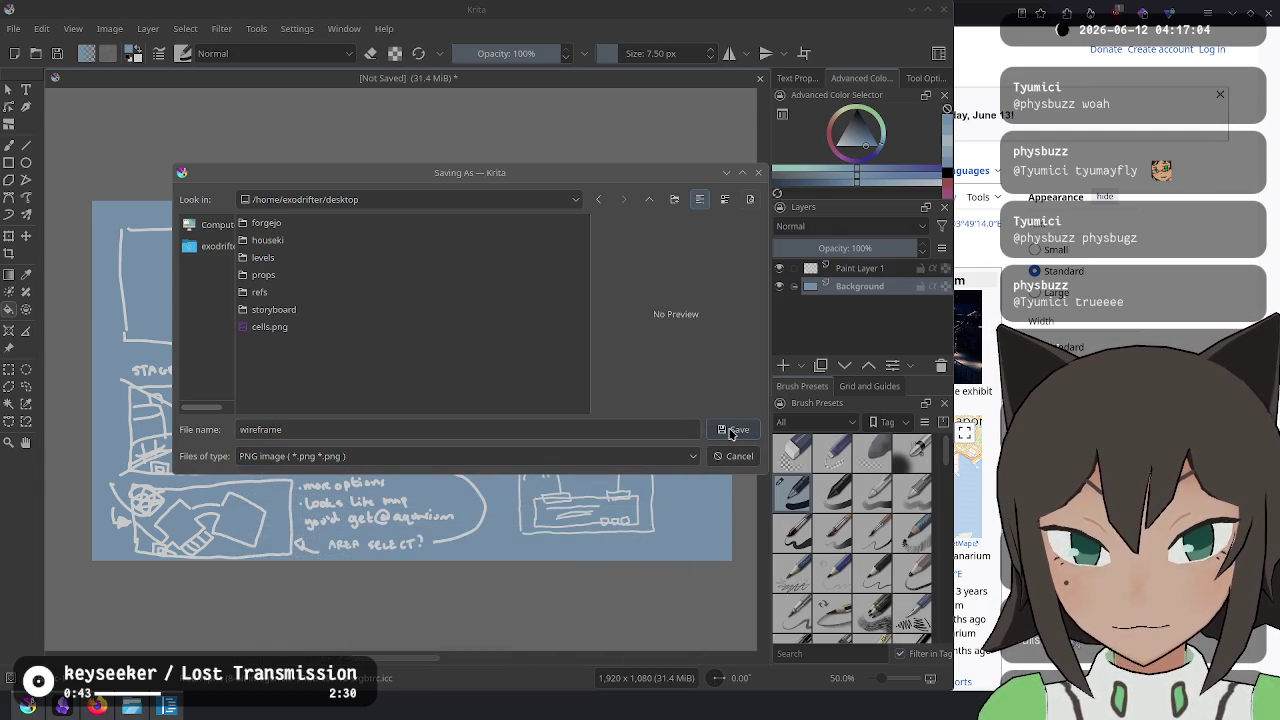
click(731, 430)
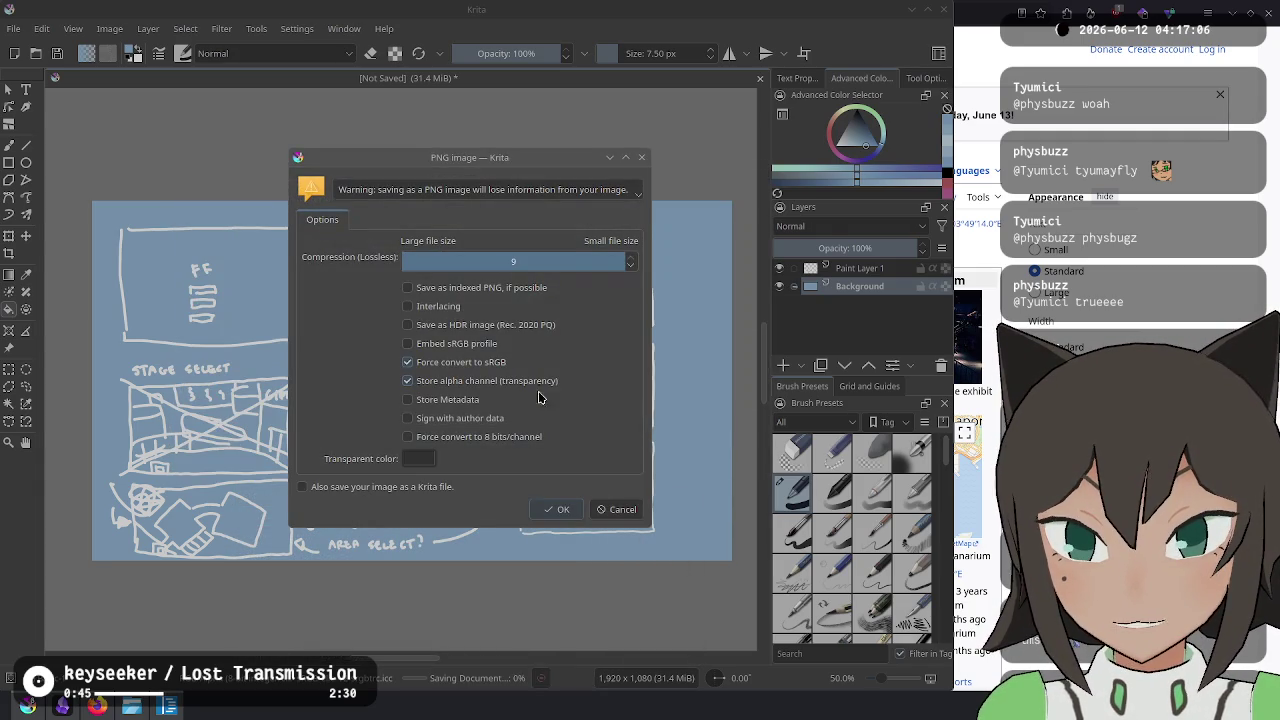
click(566, 512)
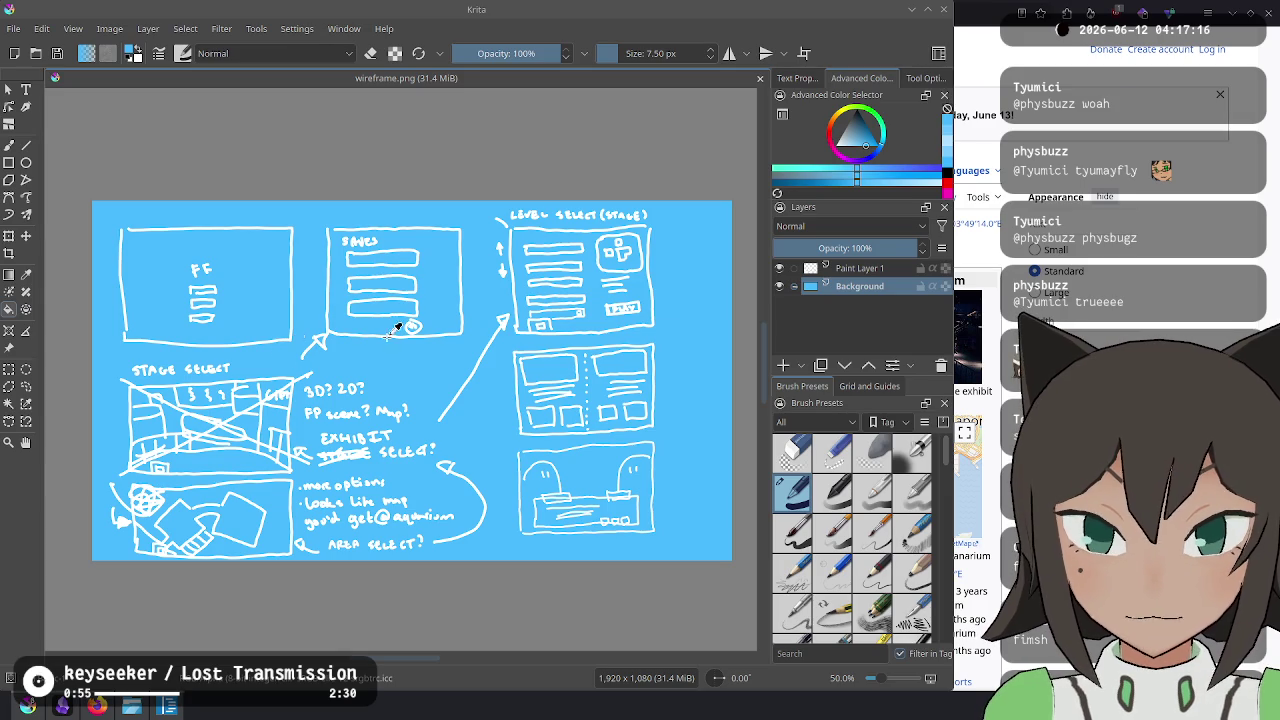
Finish the arrowhead below the SAVES panel on Paint Layer 1, recovering from an accidental erase.
click(859, 270)
scroll(300, 352, up, 2)
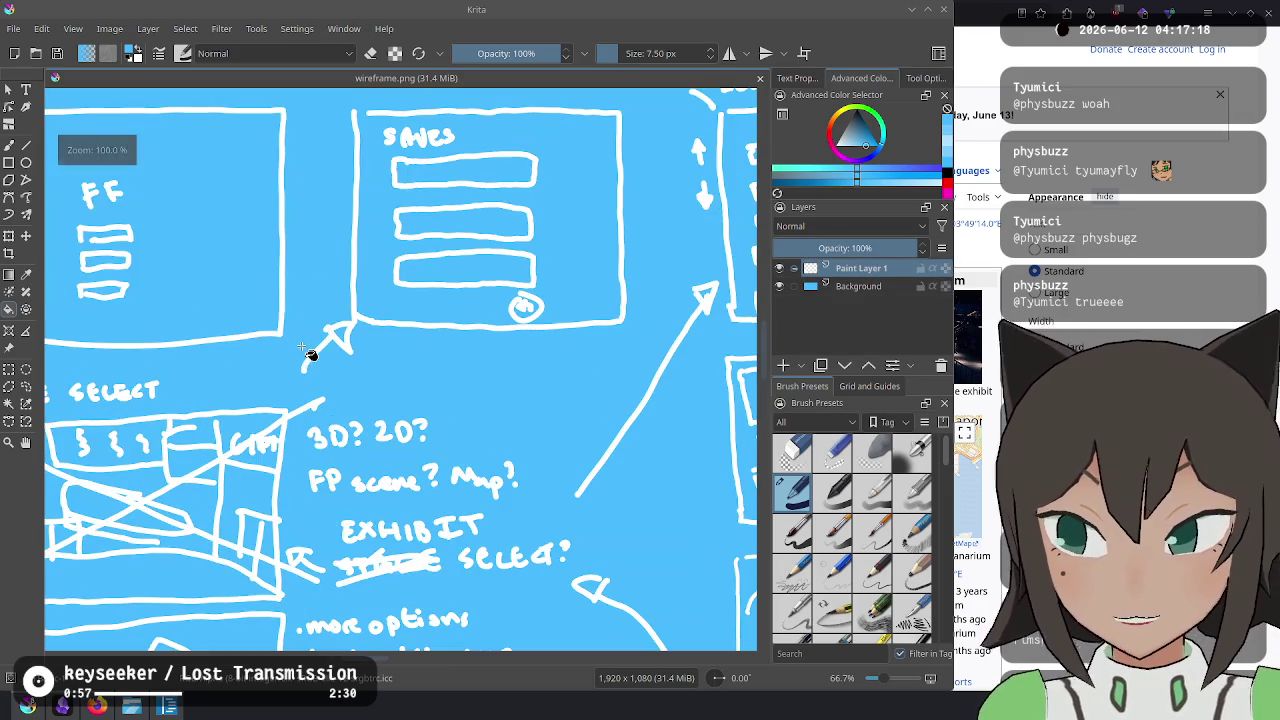
drag(340, 323, 352, 350)
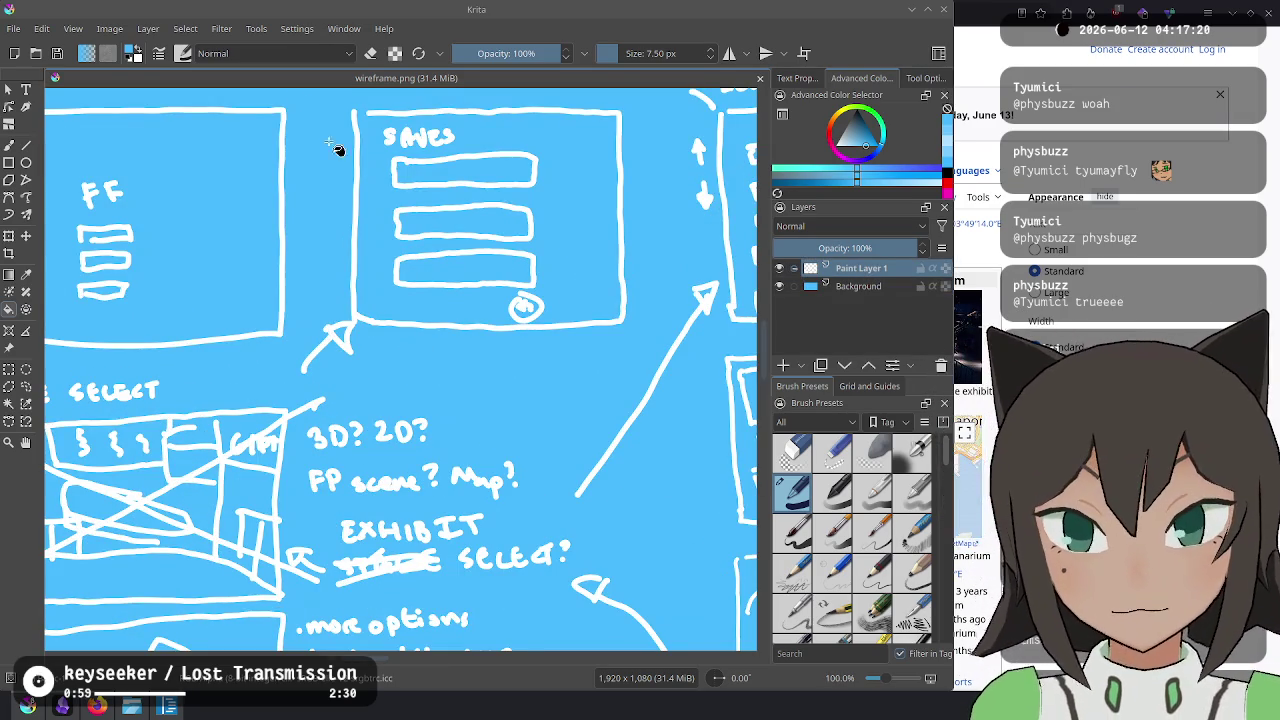
click(372, 53)
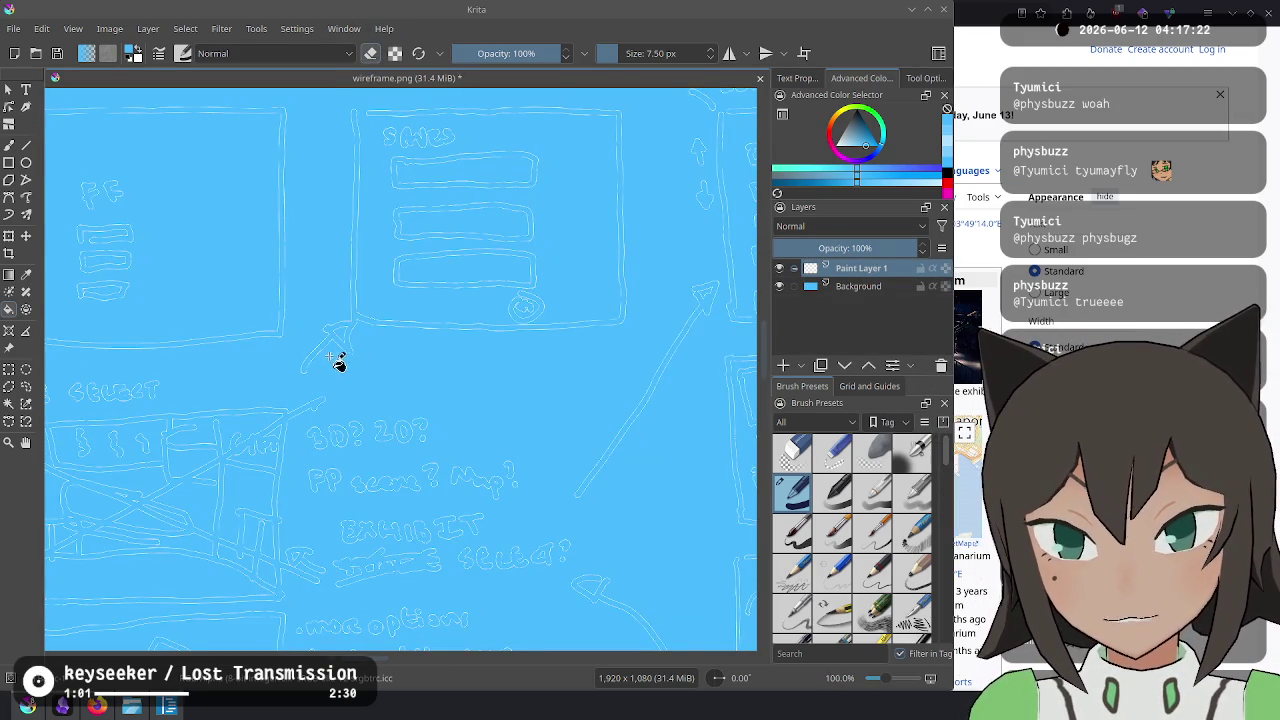
key(ctrl+s)
click(850, 286)
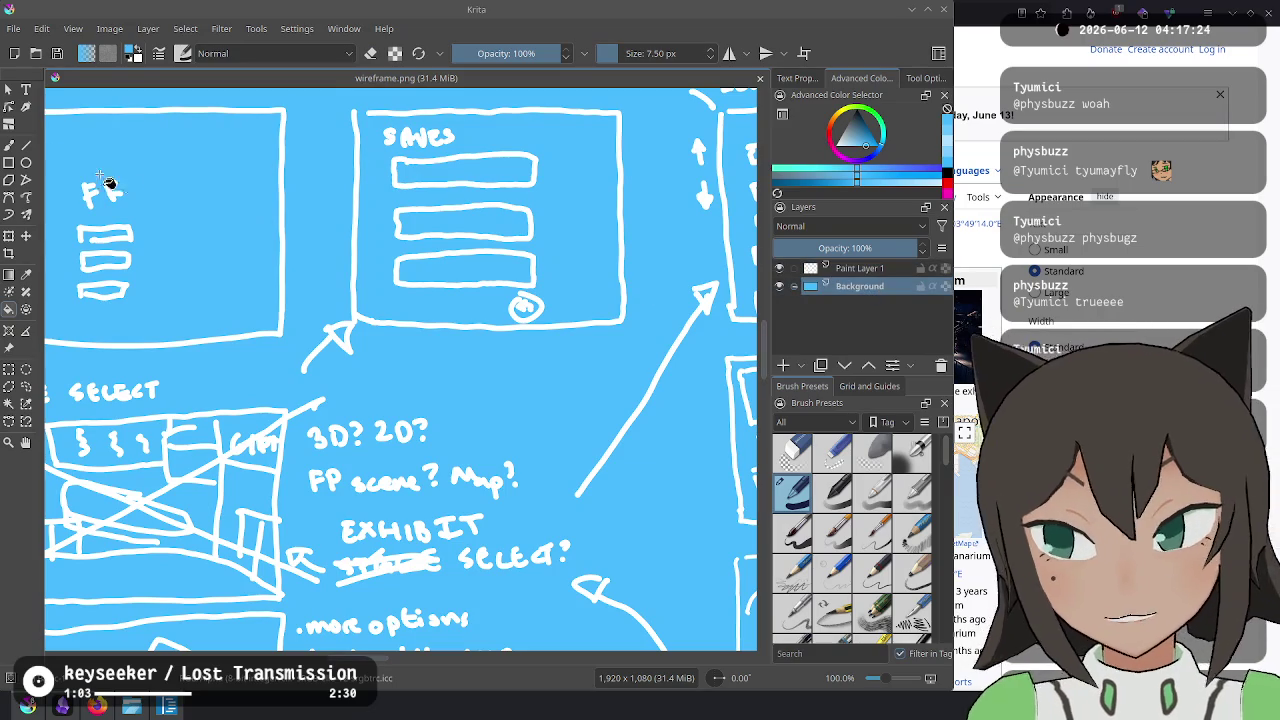
click(790, 268)
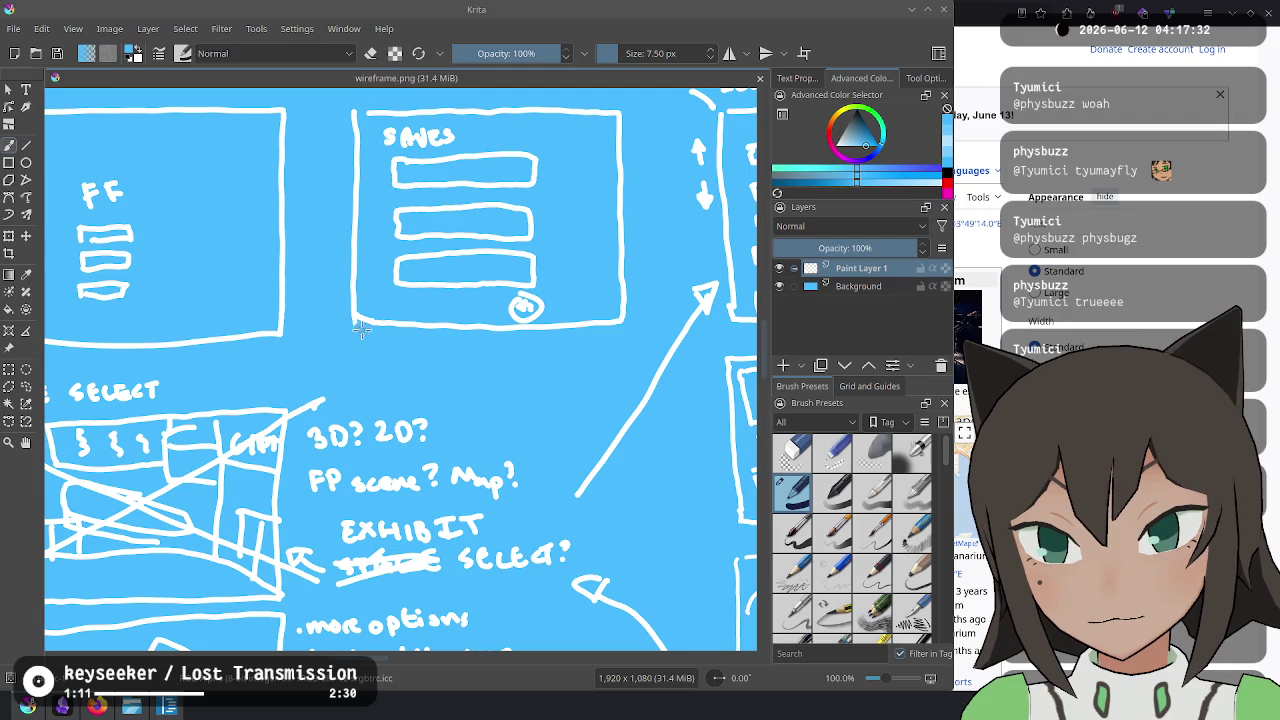
Paint over the gap in the left box's right edge.
drag(349, 326, 411, 354)
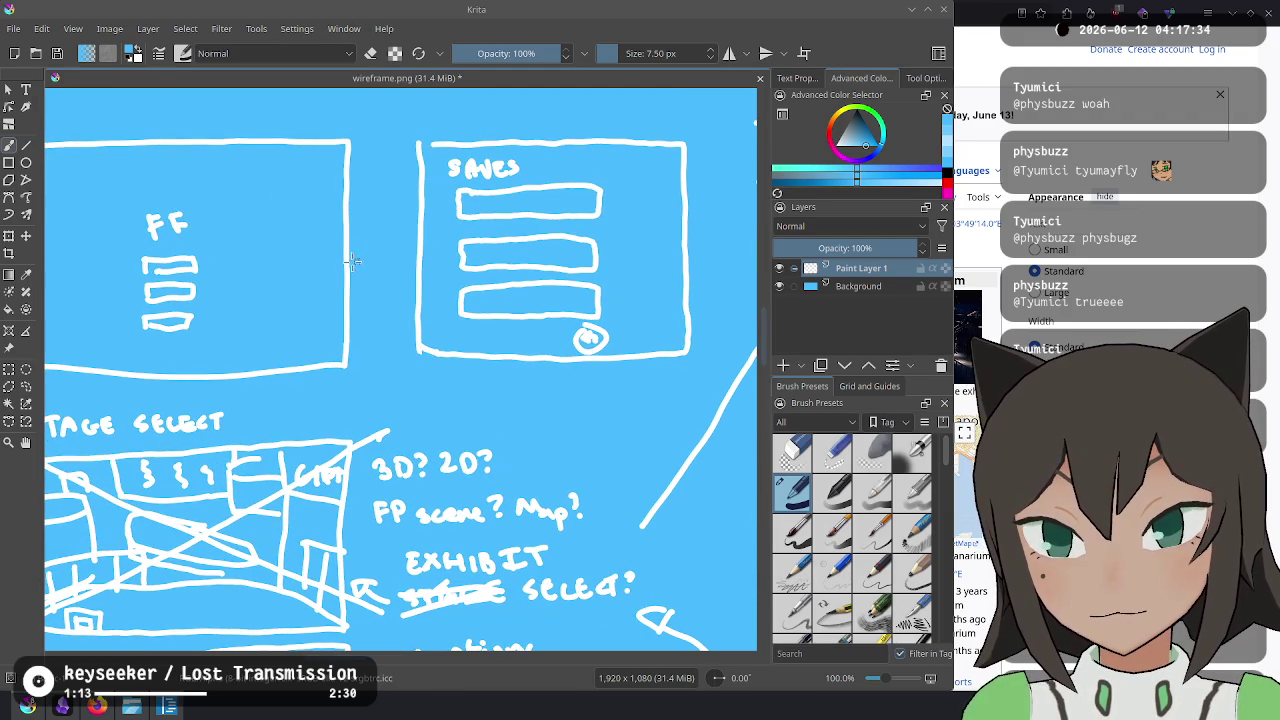
mouse_move(348, 197)
mouse_down()
mouse_move(347, 232)
mouse_move(389, 260)
mouse_up()
scroll(450, 330, down, 3)
scroll(450, 330, down, 2)
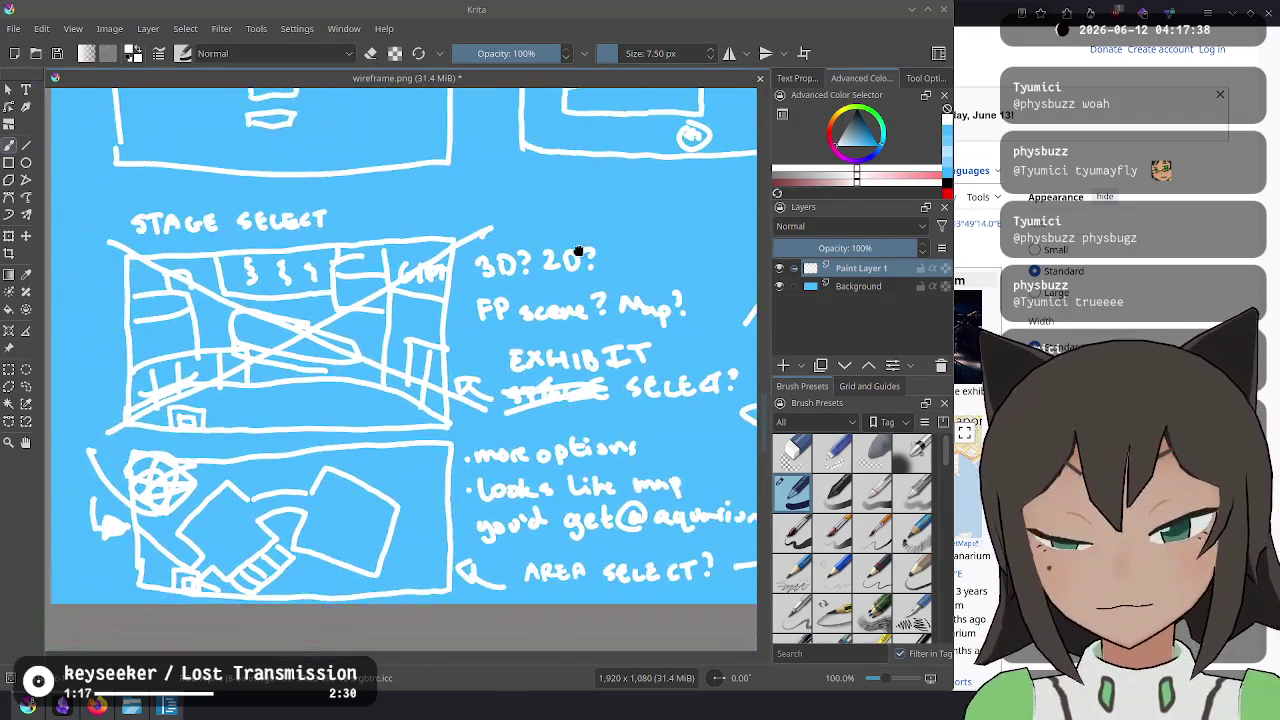
Draw a white curve arching over the STAGE SELECT sketch and zoom out to view everything.
mouse_move(466, 273)
mouse_down()
mouse_move(539, 258)
mouse_move(600, 278)
mouse_up()
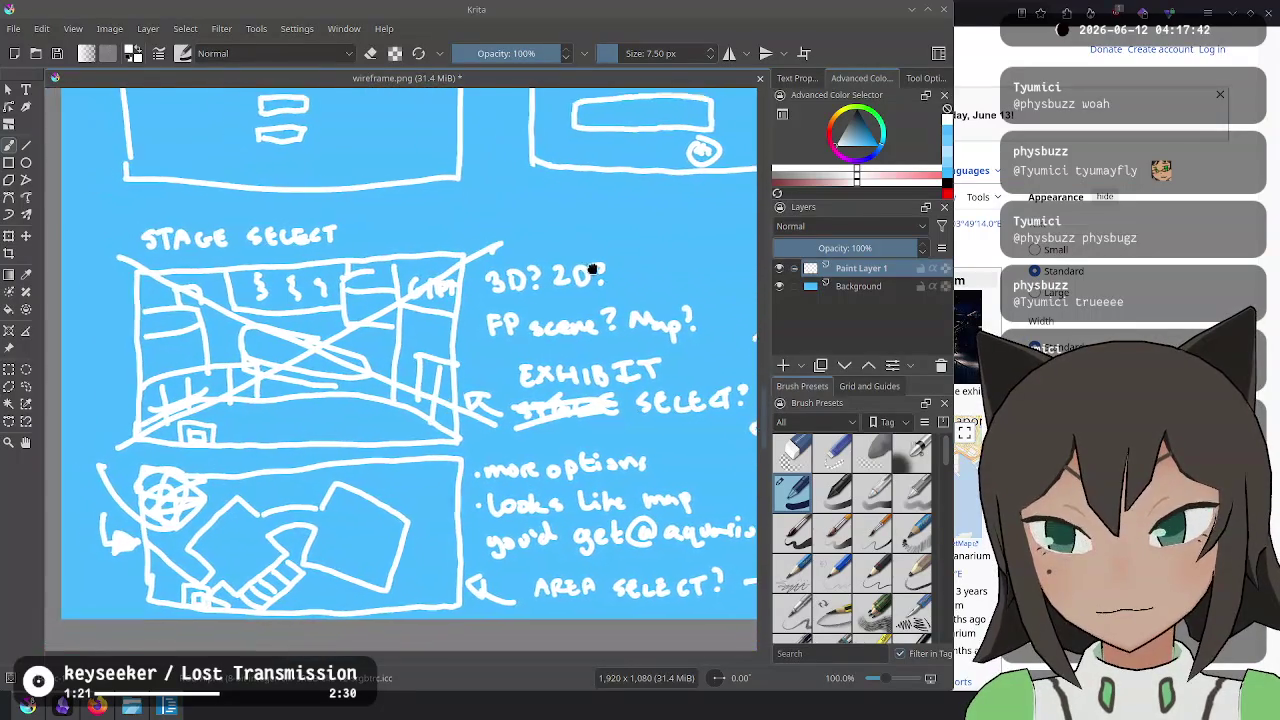
mouse_move(372, 216)
mouse_down()
mouse_move(205, 212)
mouse_move(98, 265)
mouse_up()
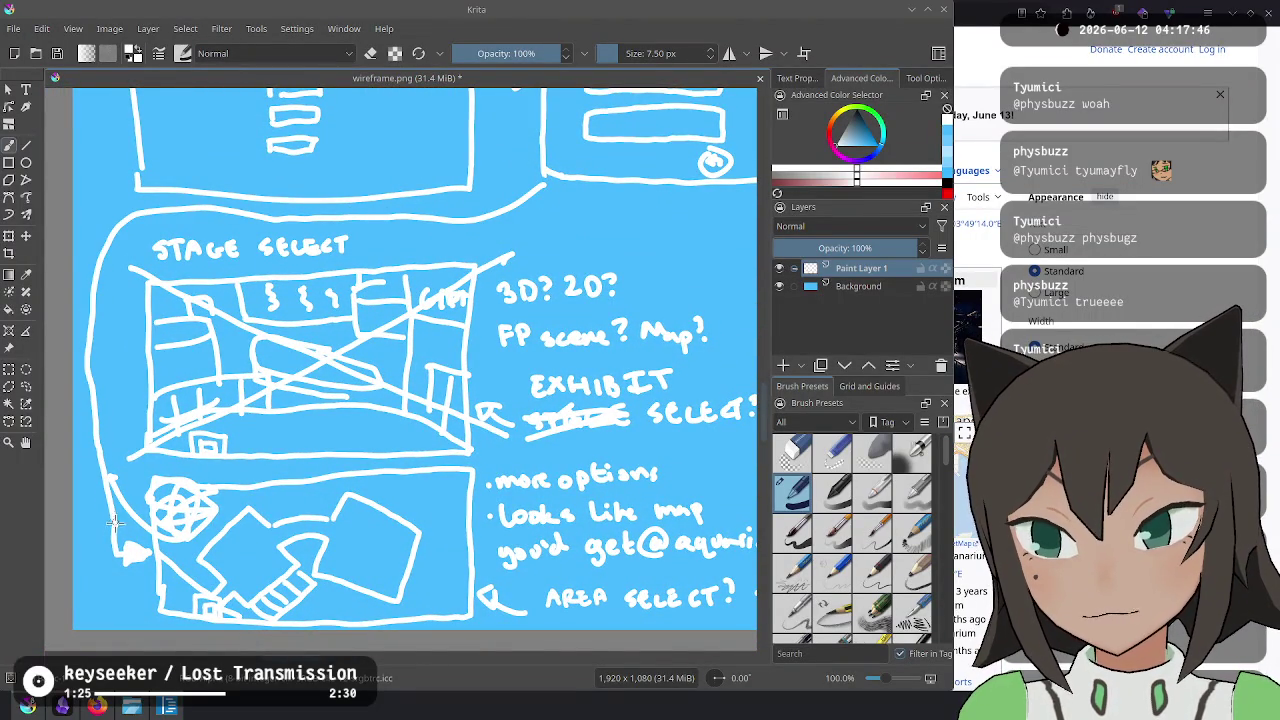
drag(433, 368, 349, 266)
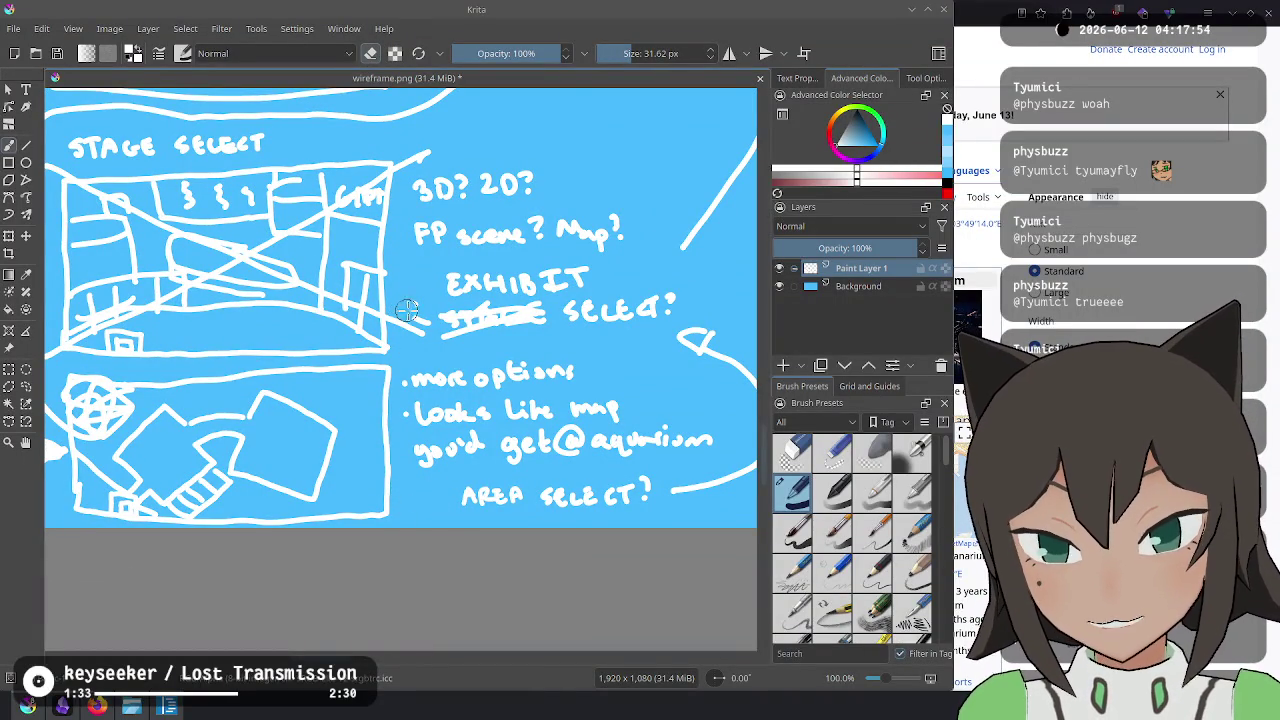
scroll(408, 298, up, 3)
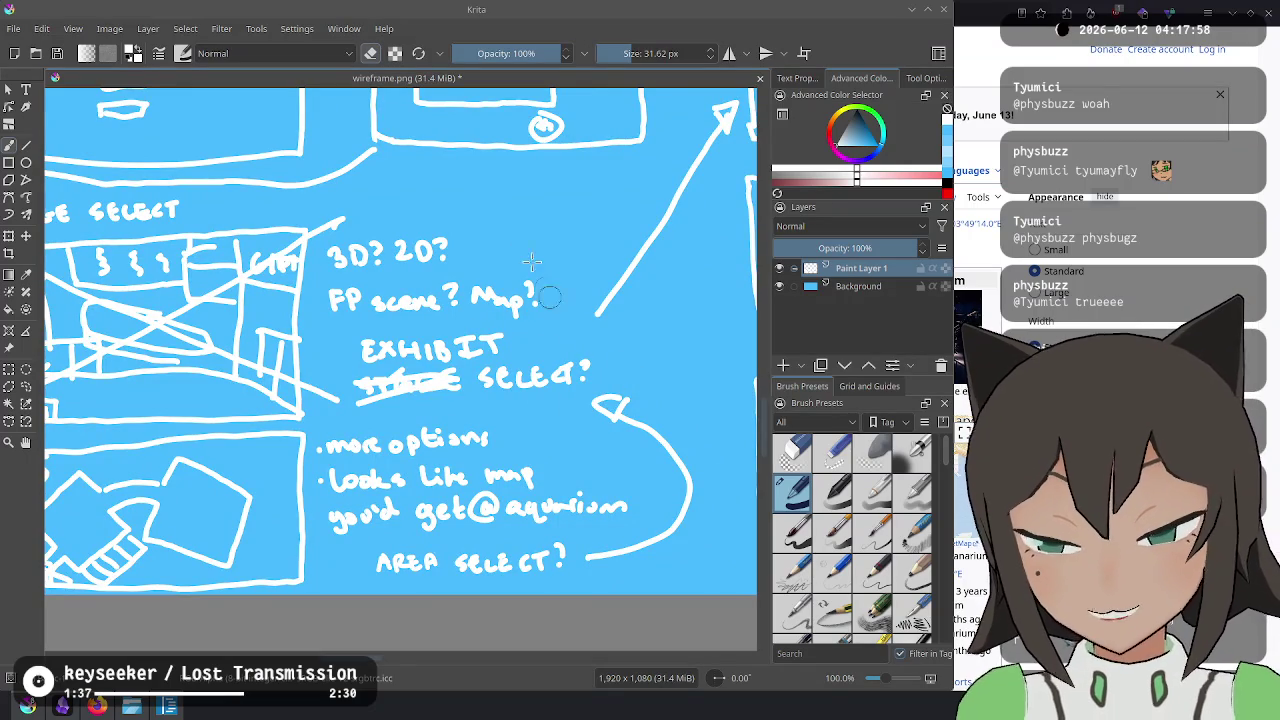
scroll(408, 347, down, 2)
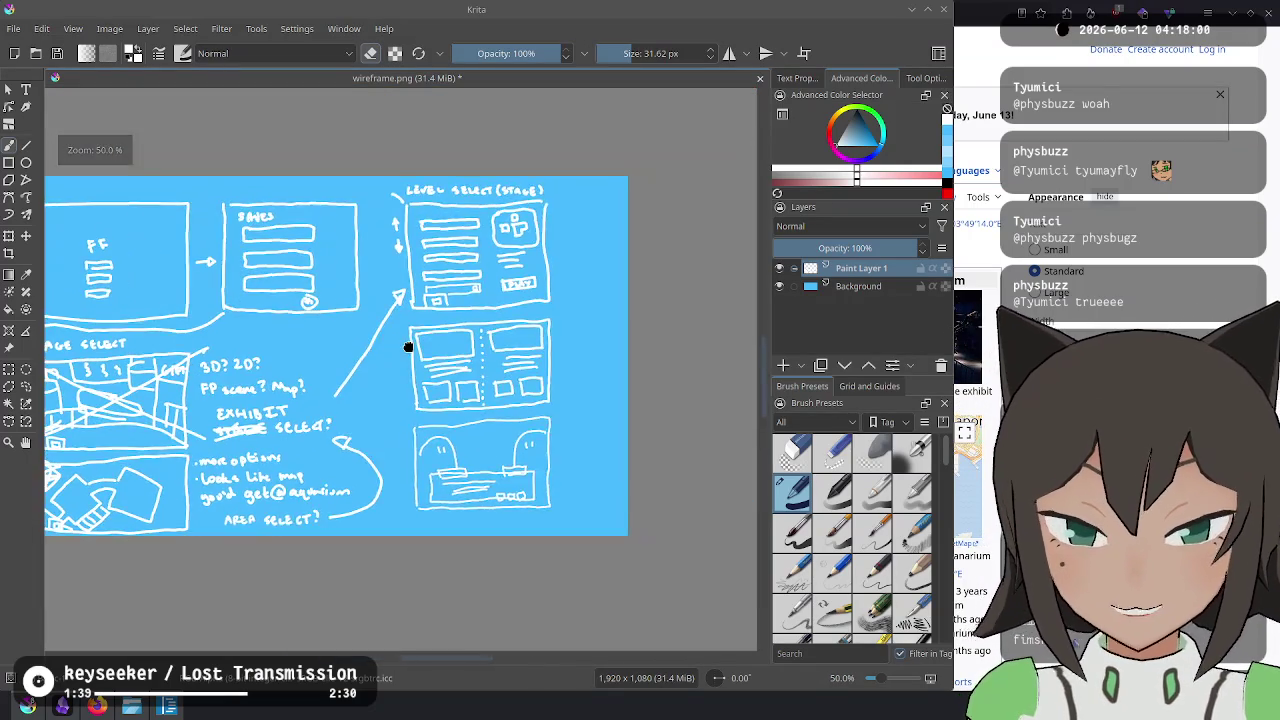
drag(408, 347, 474, 366)
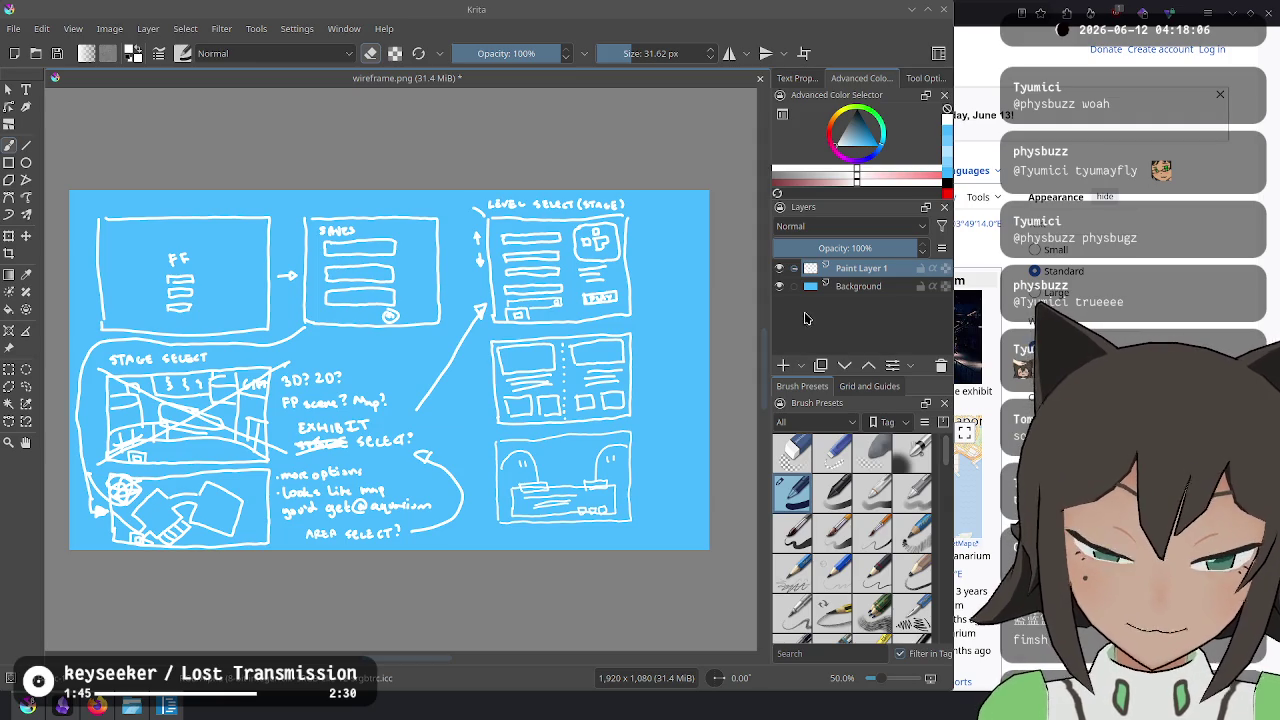
Re-save wireframe.png accepting the PNG options, close Krita, and open Dolphin at home.
key(ctrl+s)
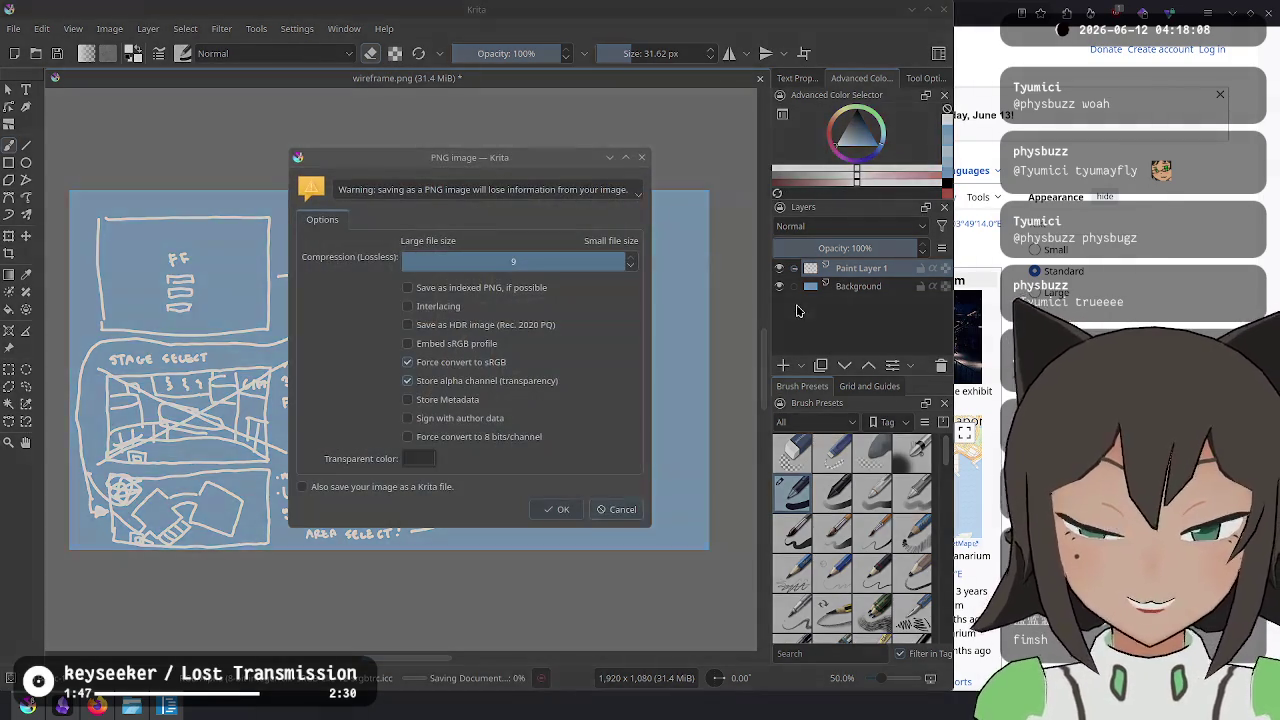
key(Return)
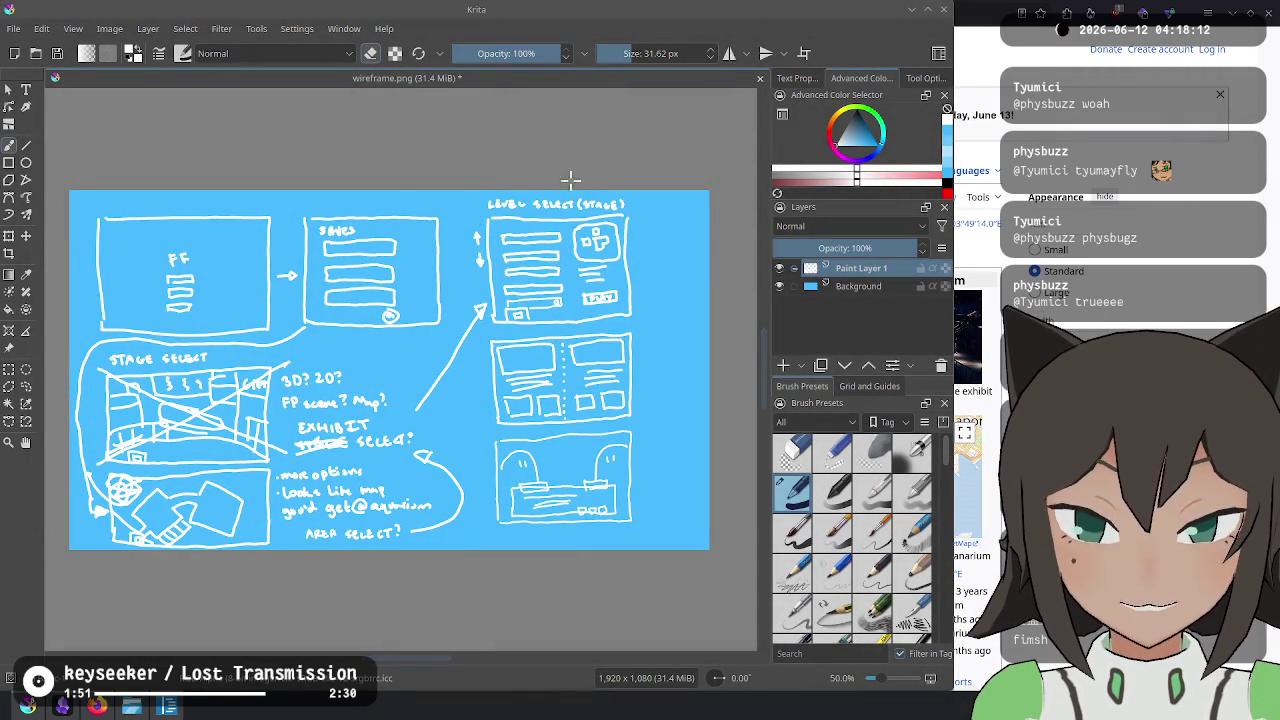
key(ctrl+s)
key(Return)
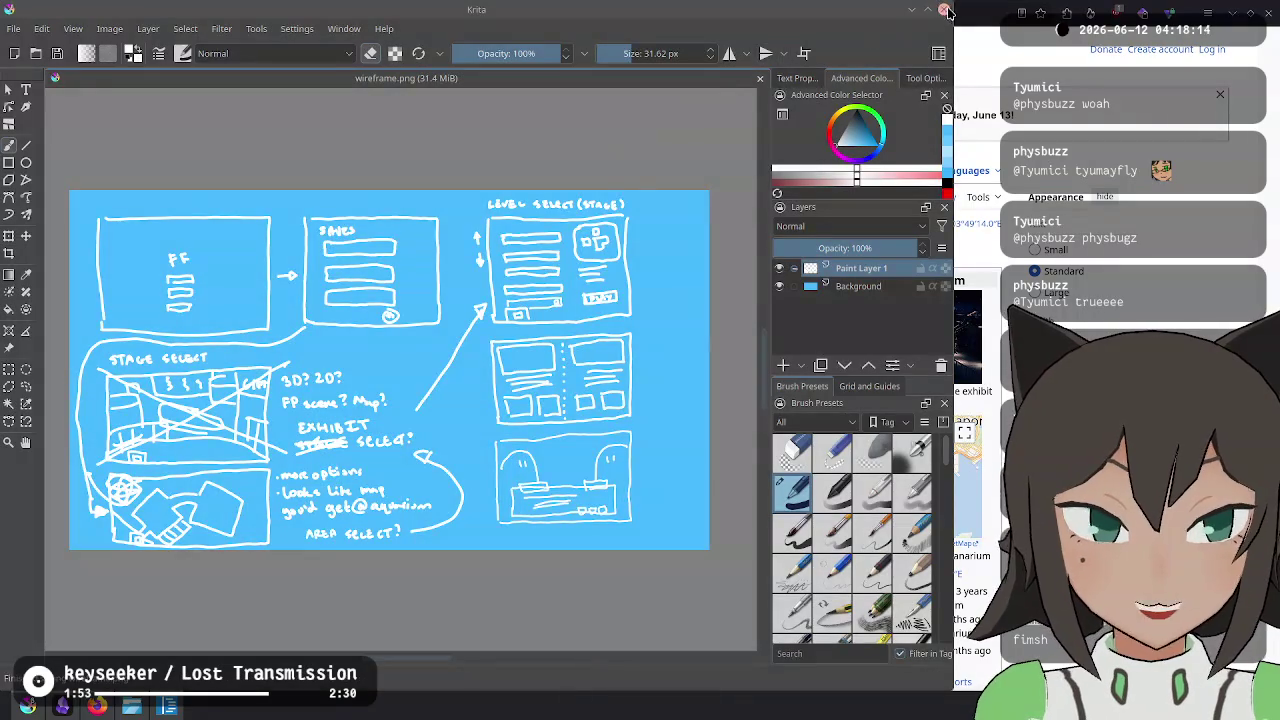
click(945, 10)
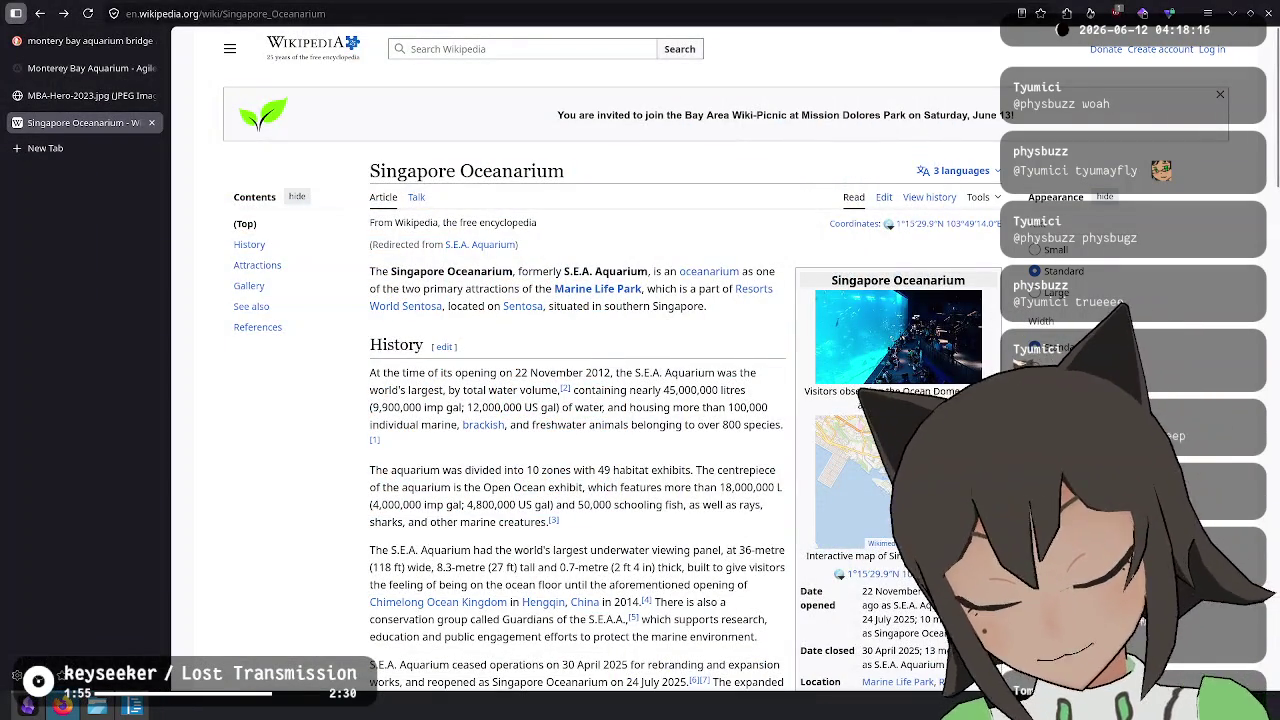
click(97, 706)
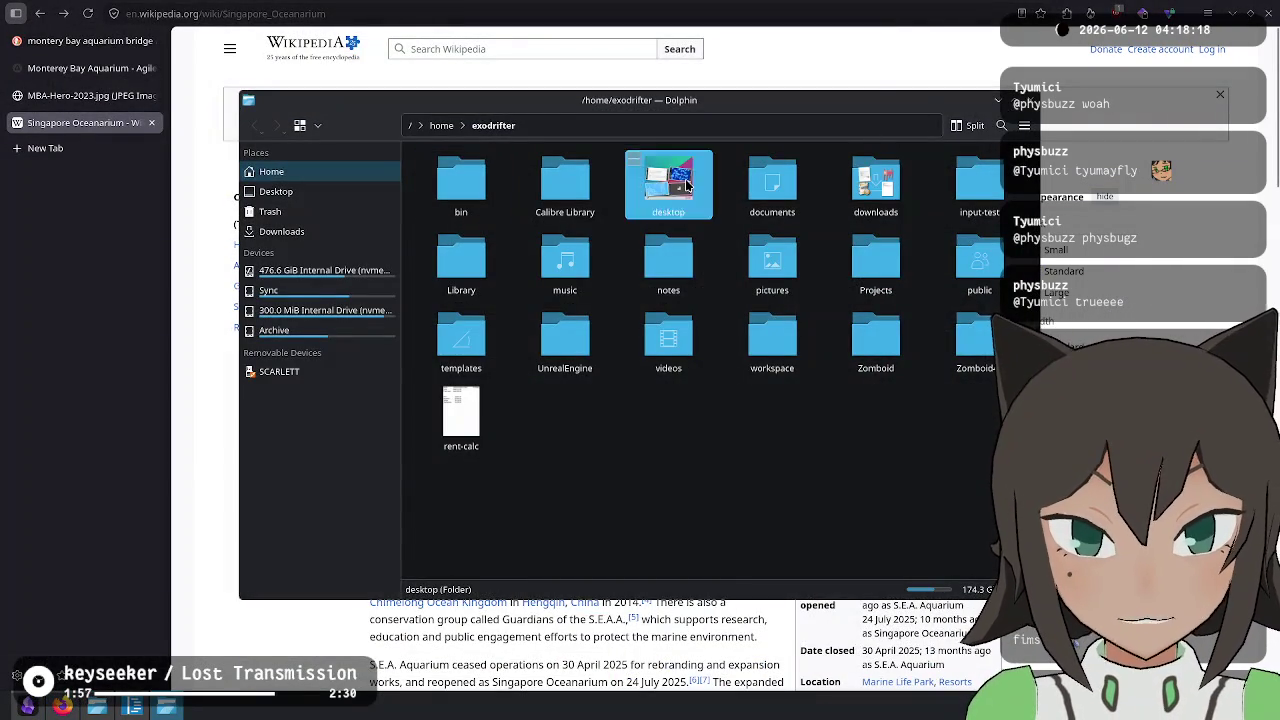
Run optipng on the desktop PNGs in a terminal there, exit, and select wireframe.png.
double_click(686, 185)
right_click(669, 369)
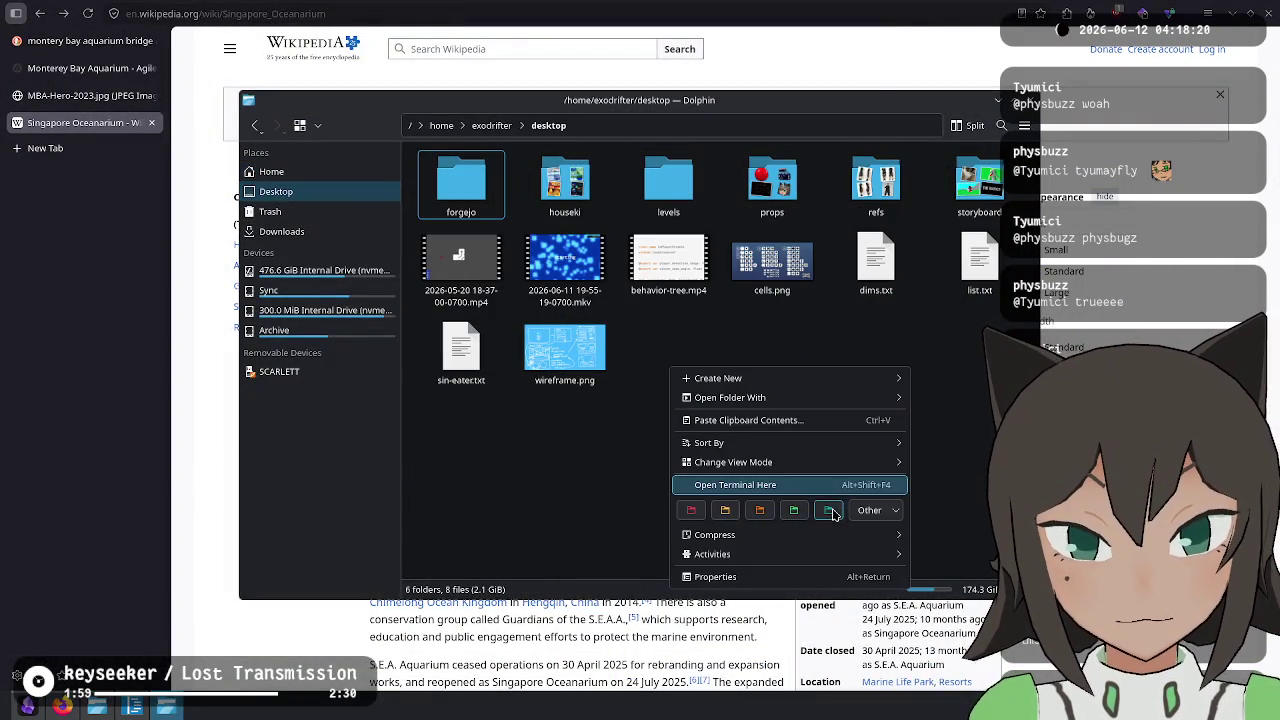
click(820, 485)
text(op)
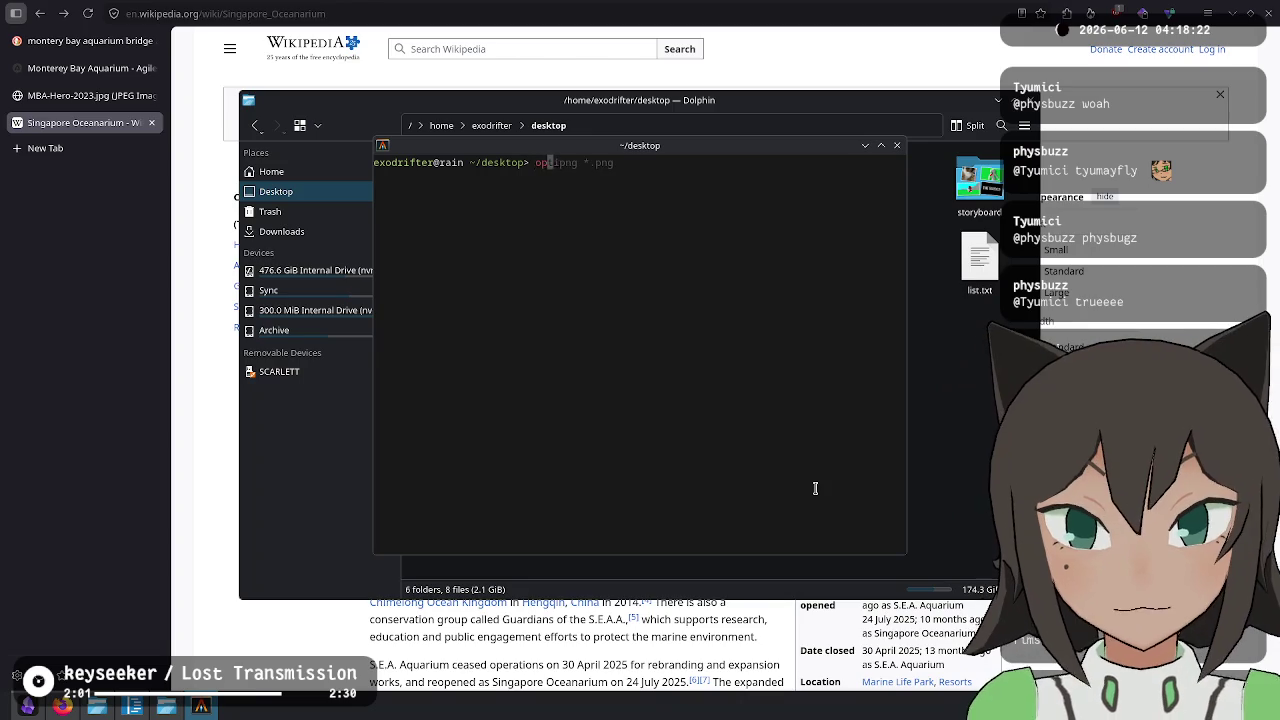
key(Return)
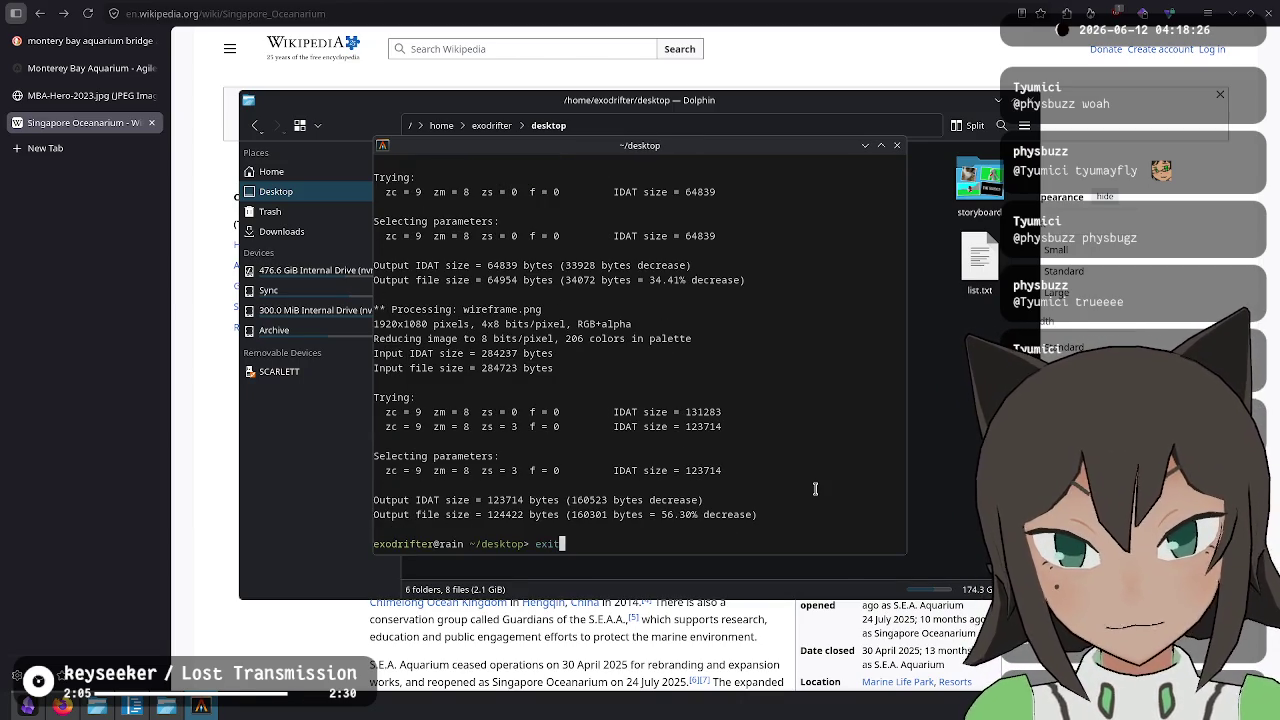
key(Return)
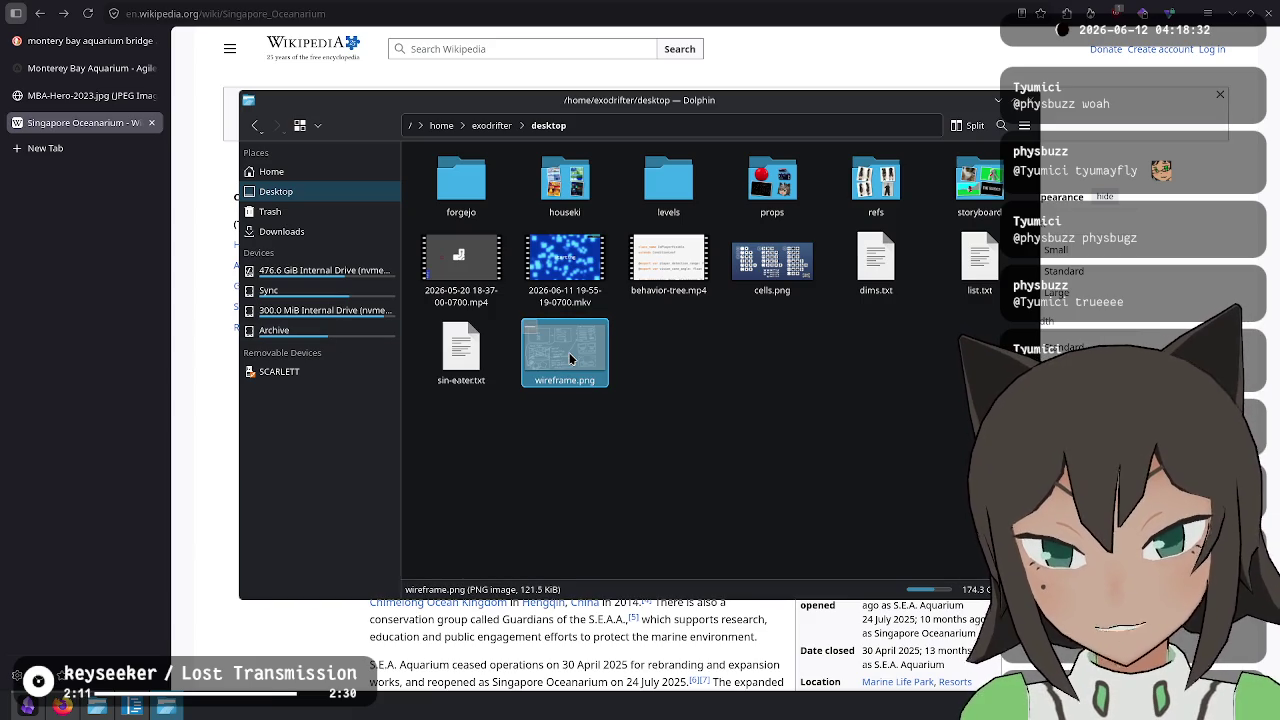
click(570, 358)
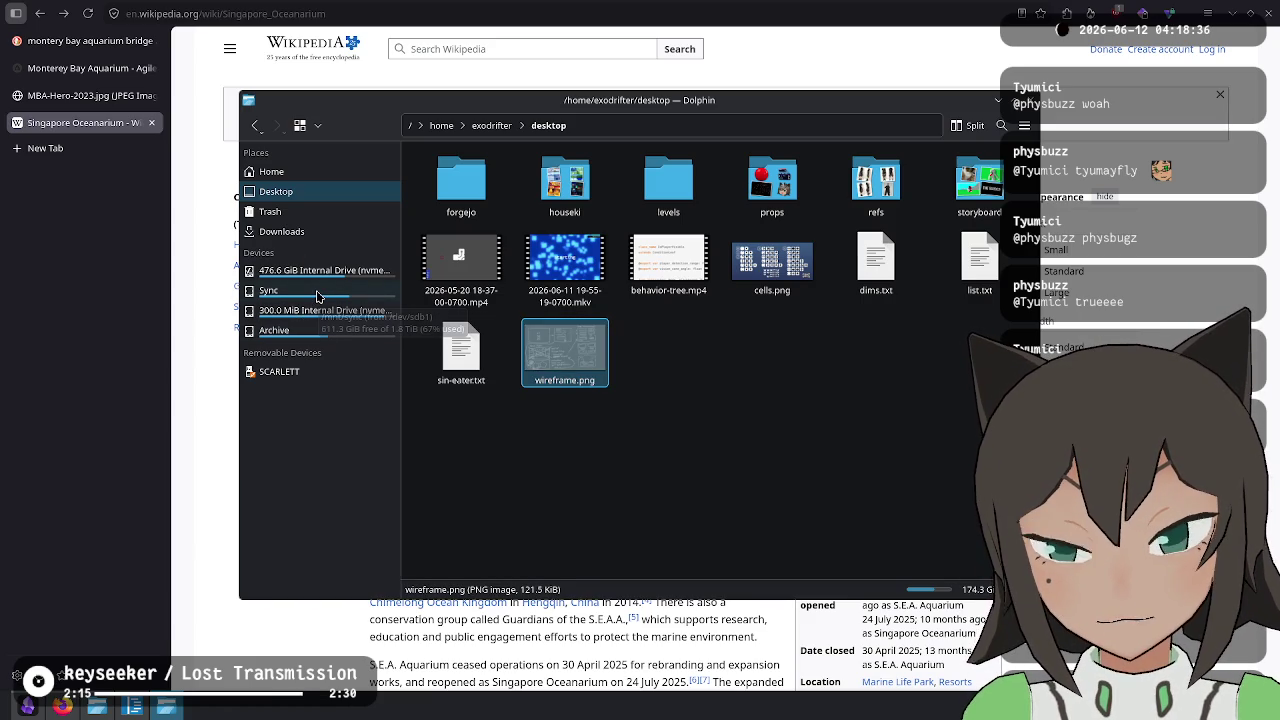
Navigate from Home through workspace and exodrifter to fishy-facts and open a terminal there.
click(316, 294)
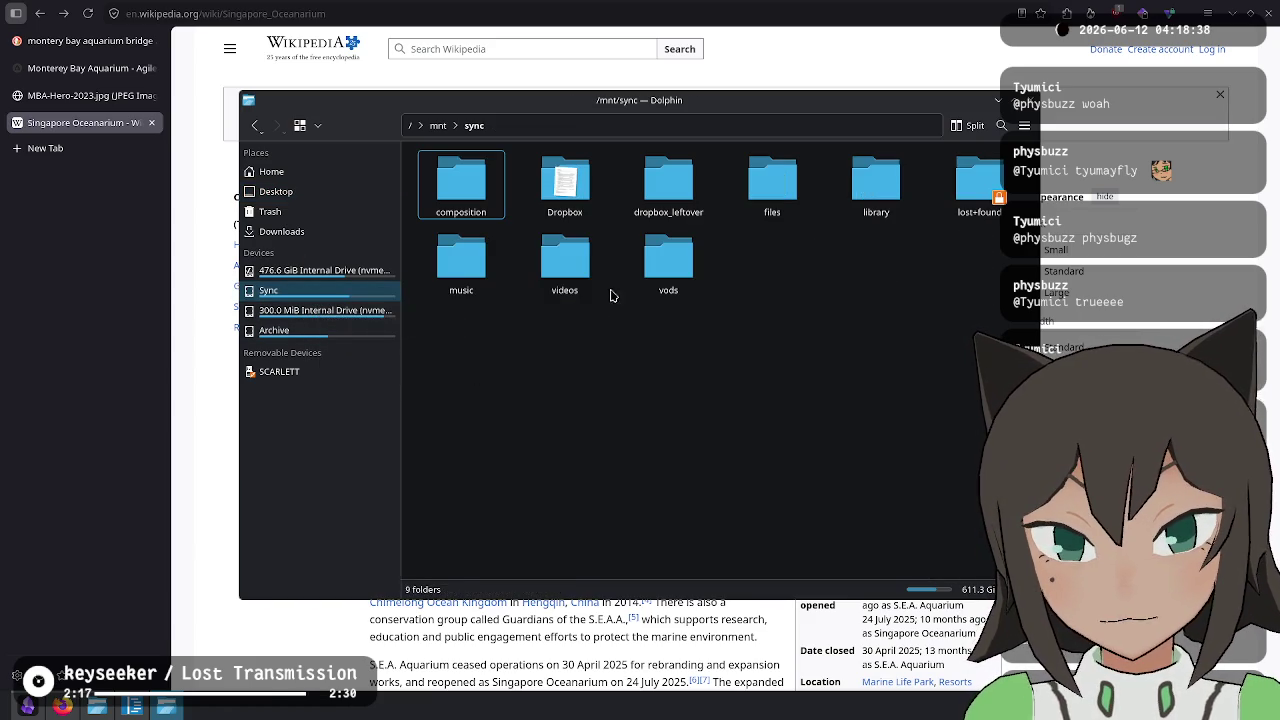
click(307, 337)
click(318, 292)
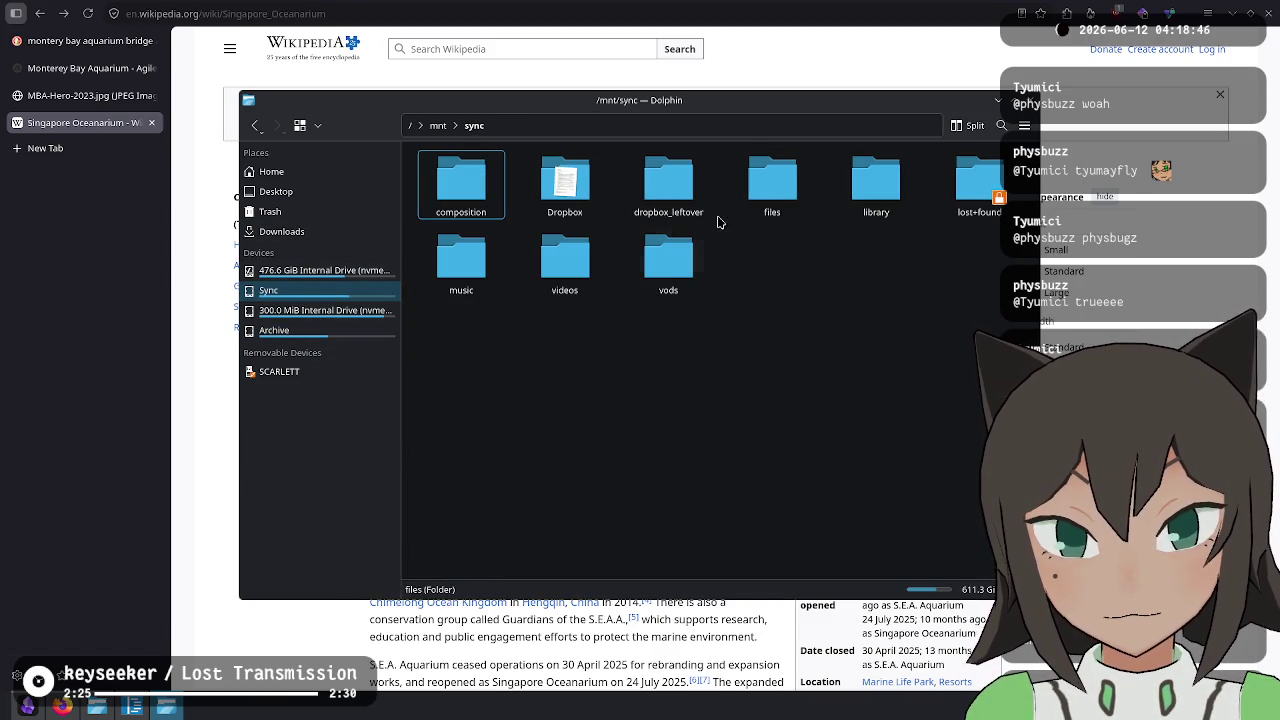
click(317, 172)
click(772, 340)
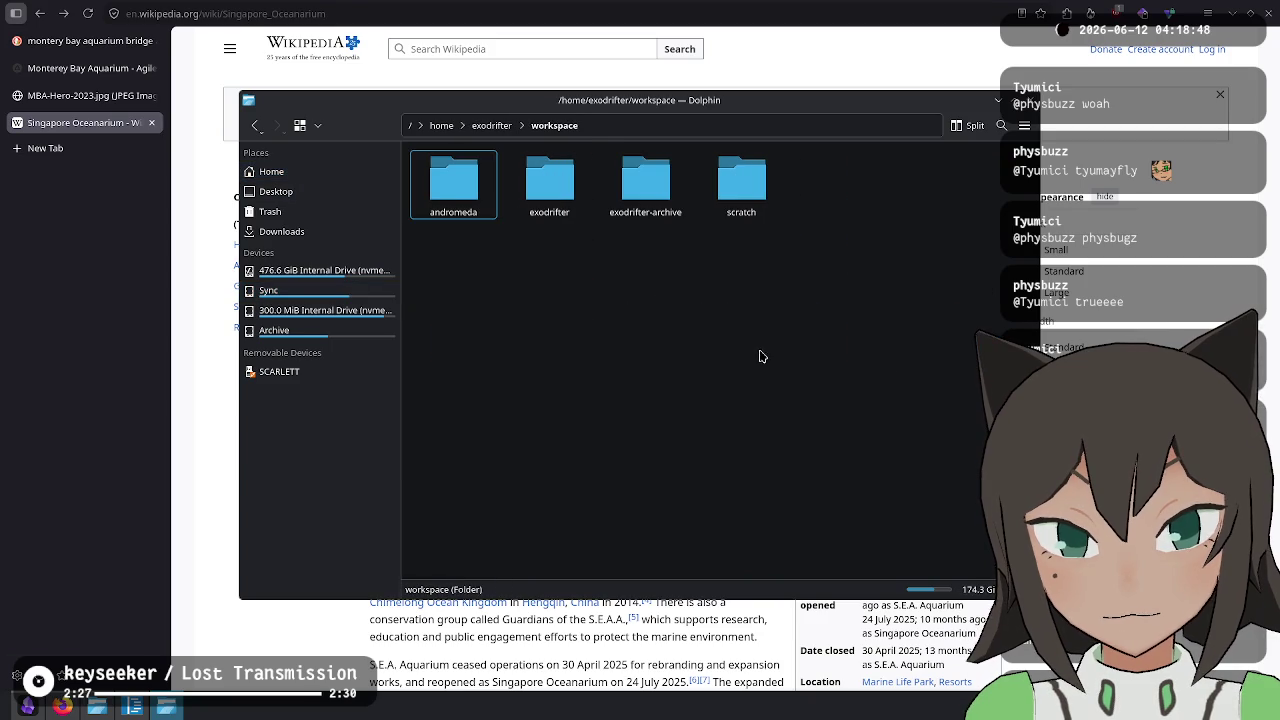
click(549, 186)
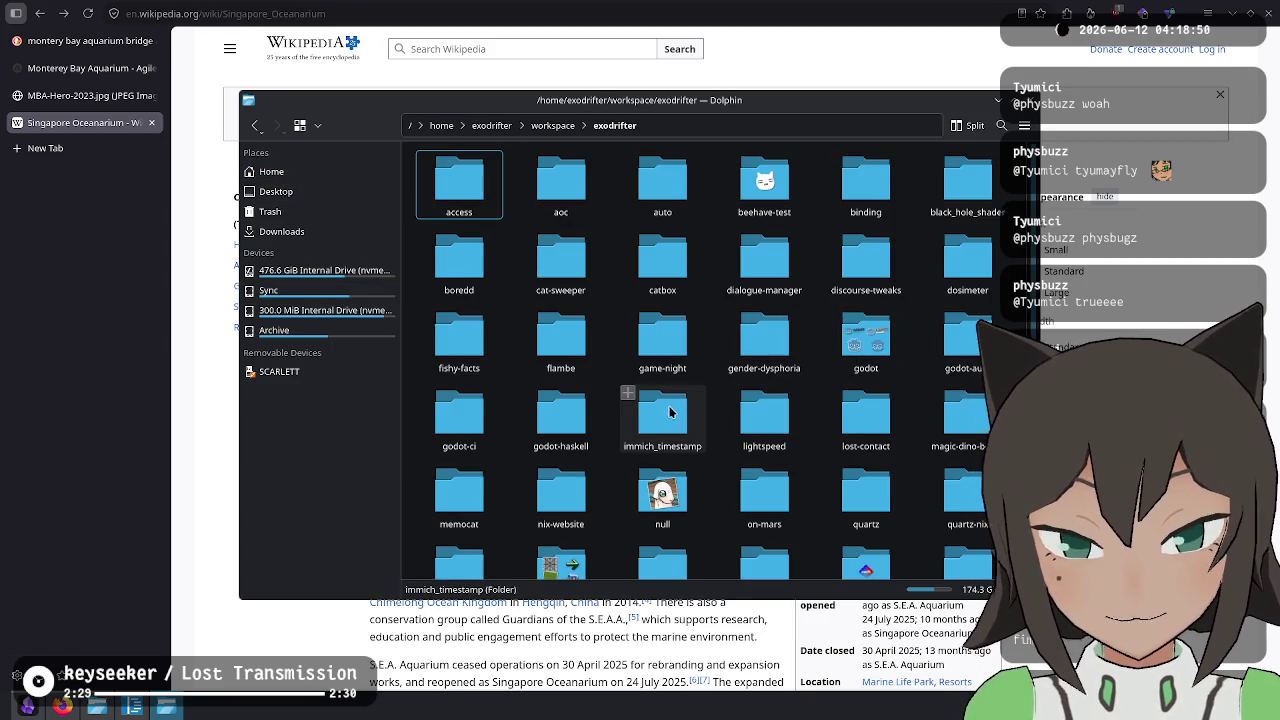
click(495, 345)
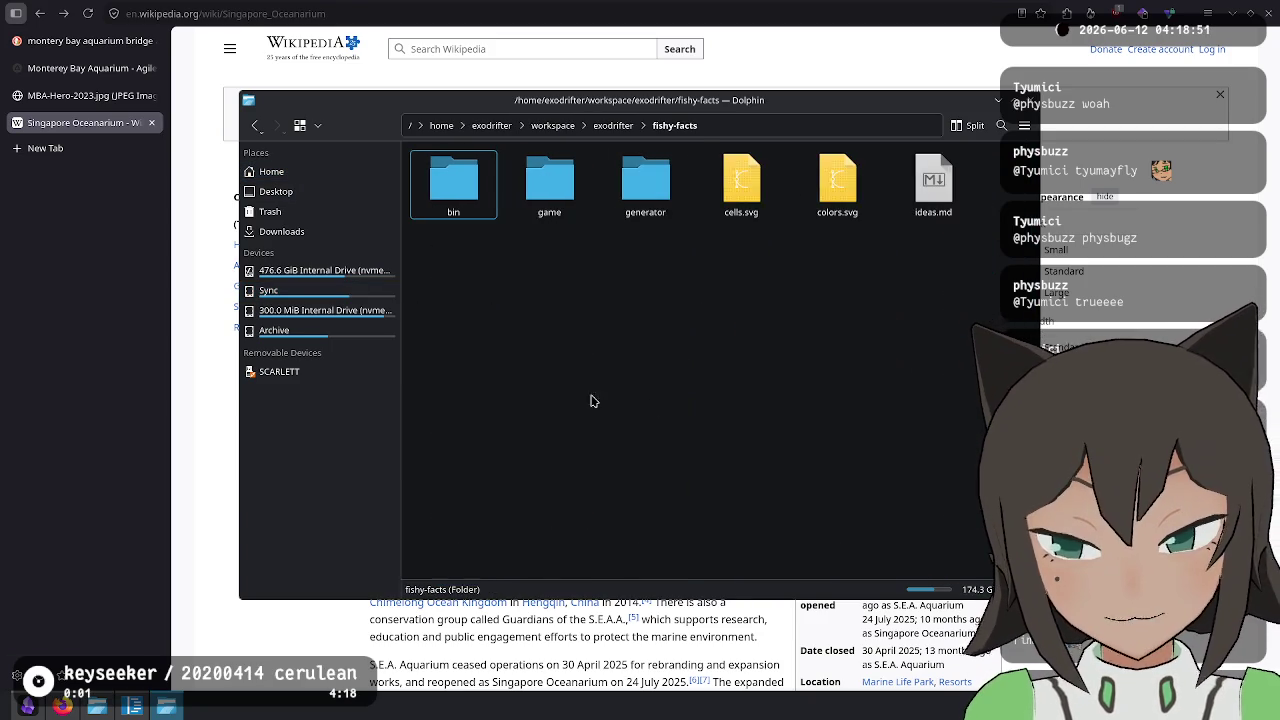
right_click(769, 328)
click(858, 463)
Check git status, stage the new wireframe with git add ., and commit it.
text(git status)
key(Return)
text(git add)
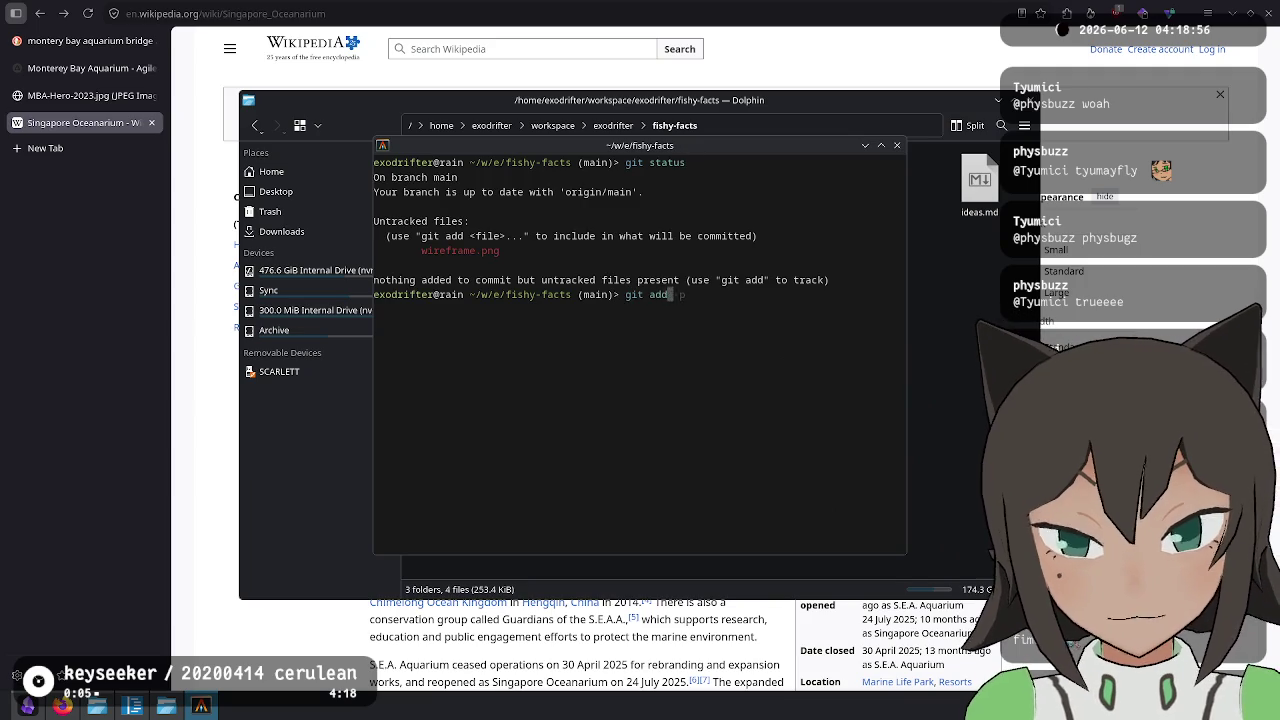
text( .)
key(Return)
text("Add wire)
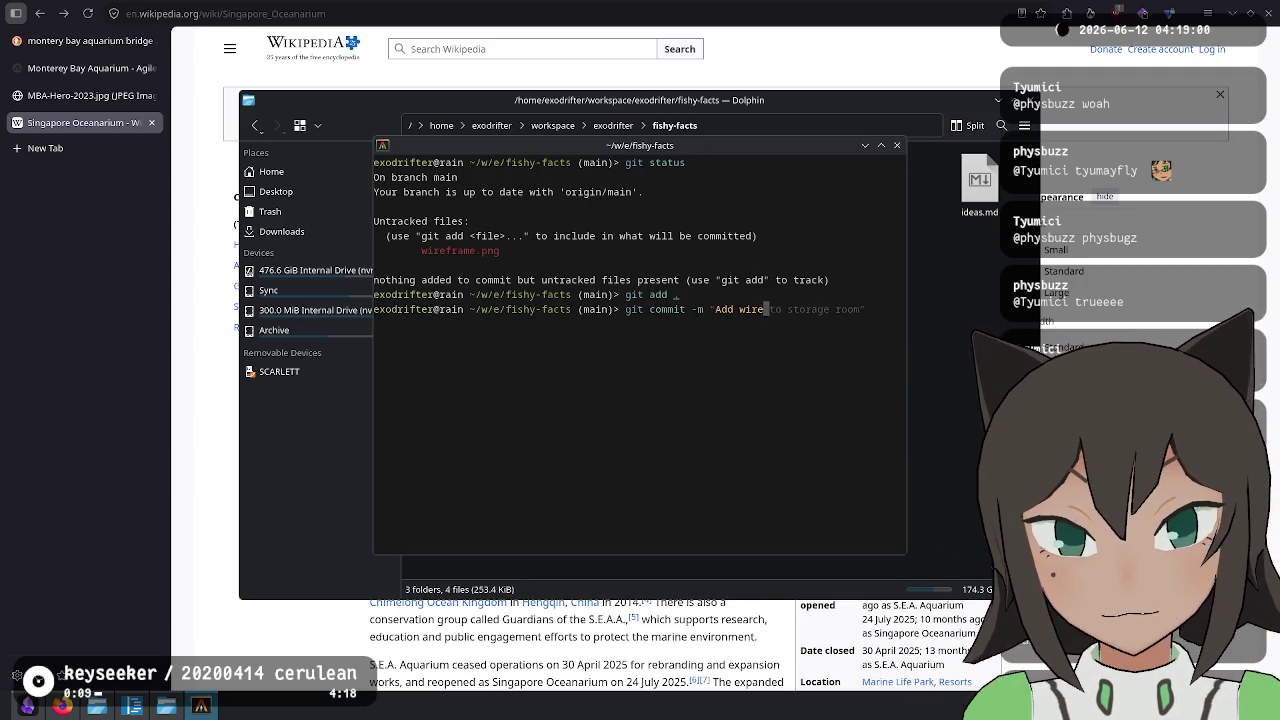
key(Return)
Check status, run git pull, then git push the commit to the remote.
text(git stat)
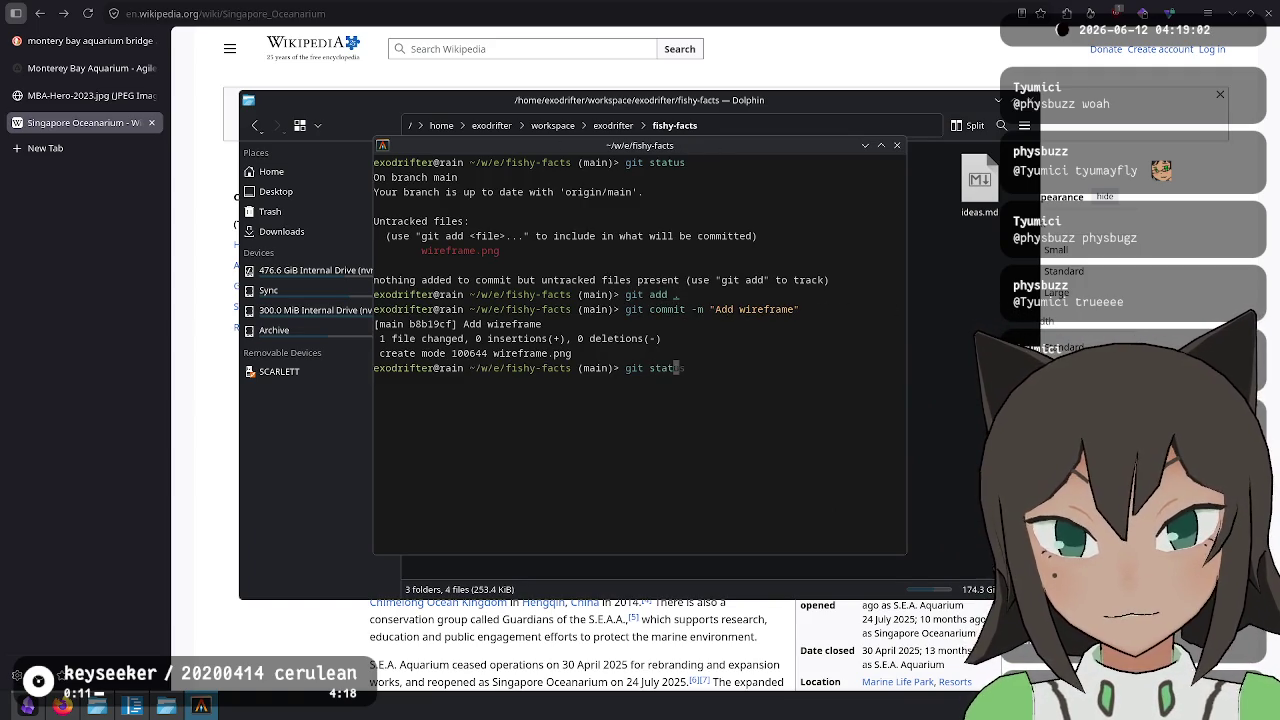
text(us)
key(Return)
text(git pull)
key(Return)
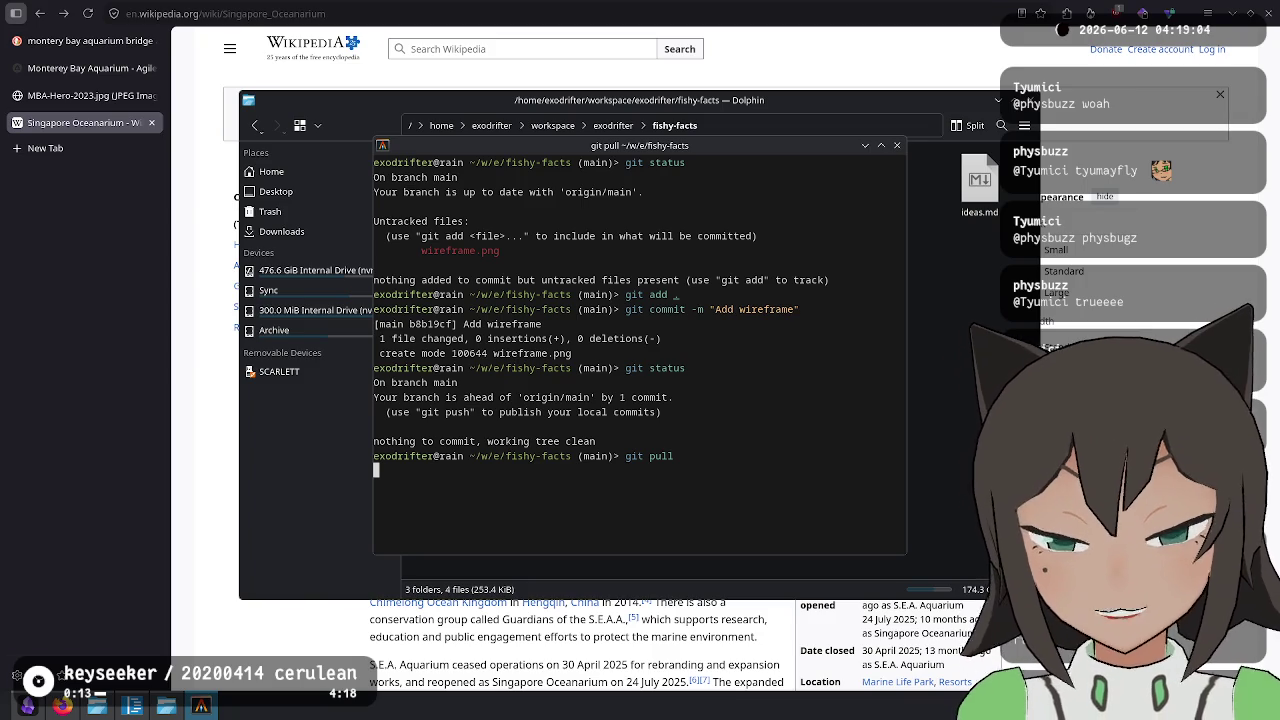
text(git)
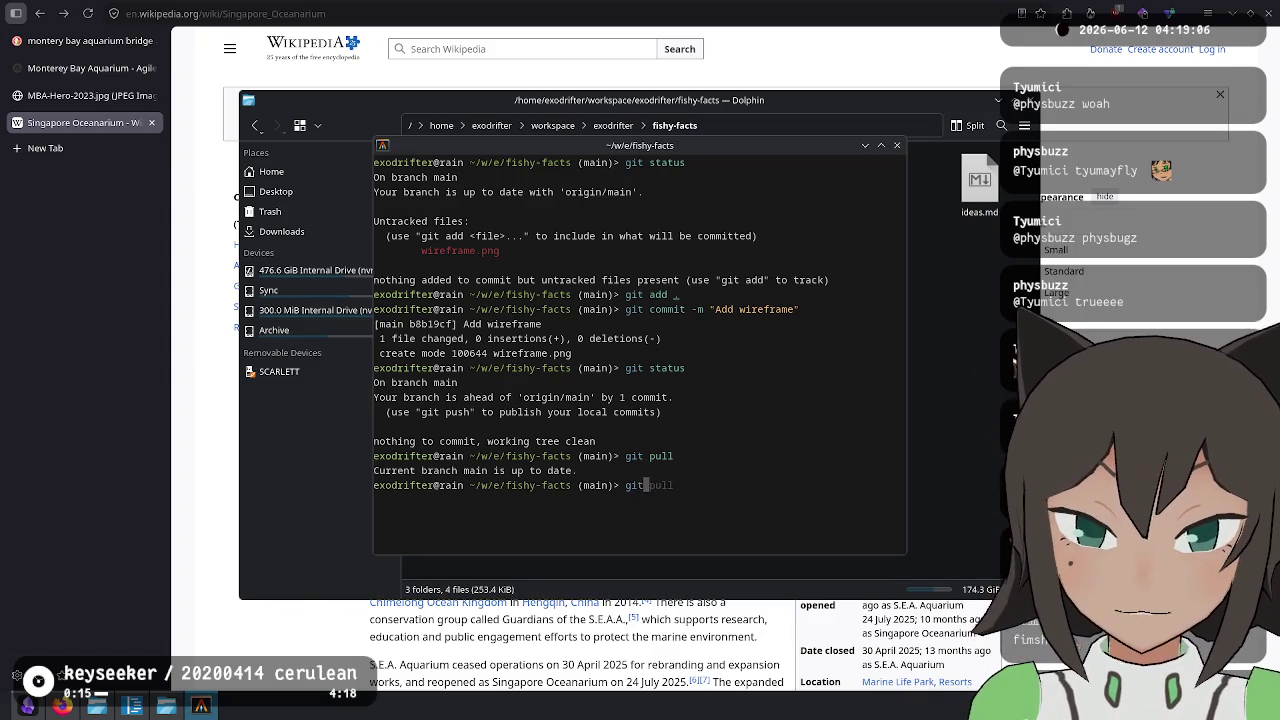
text( status)
key(Return)
text(git push)
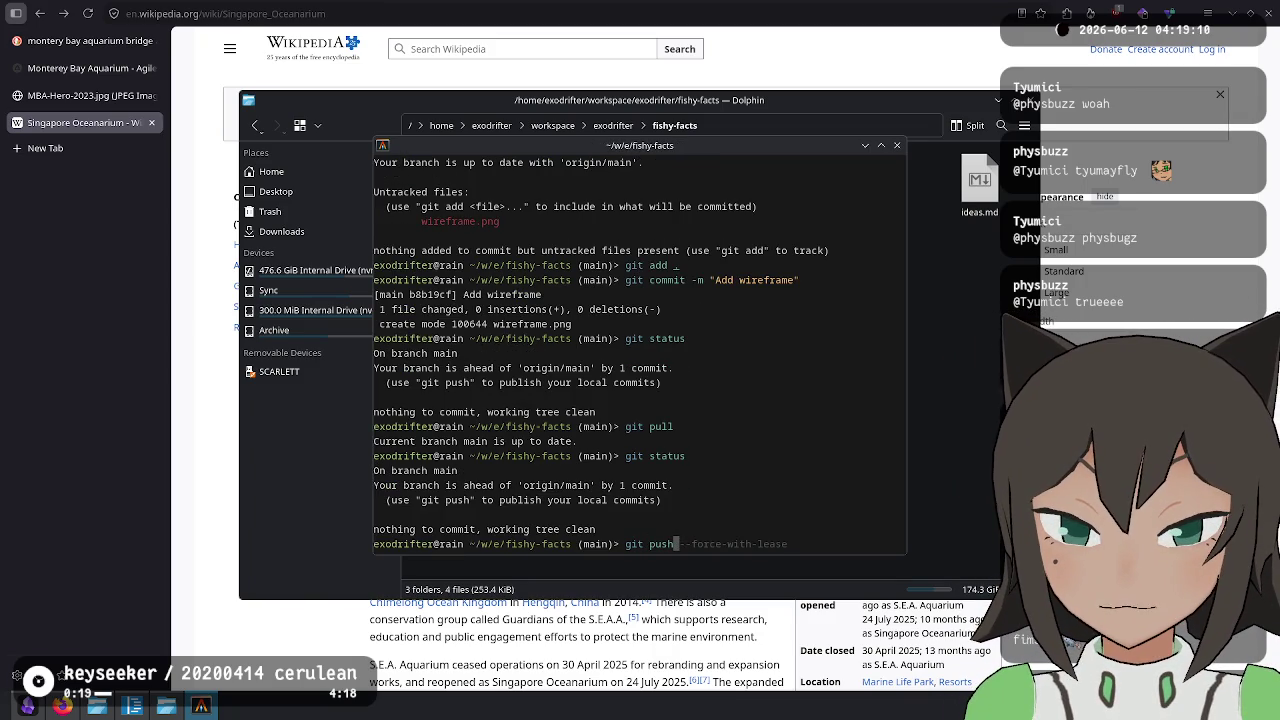
key(Return)
Exit the terminal, return the Dolphin selection to wireframe.png, and bring up the aquarium map tab.
text(exit)
key(Return)
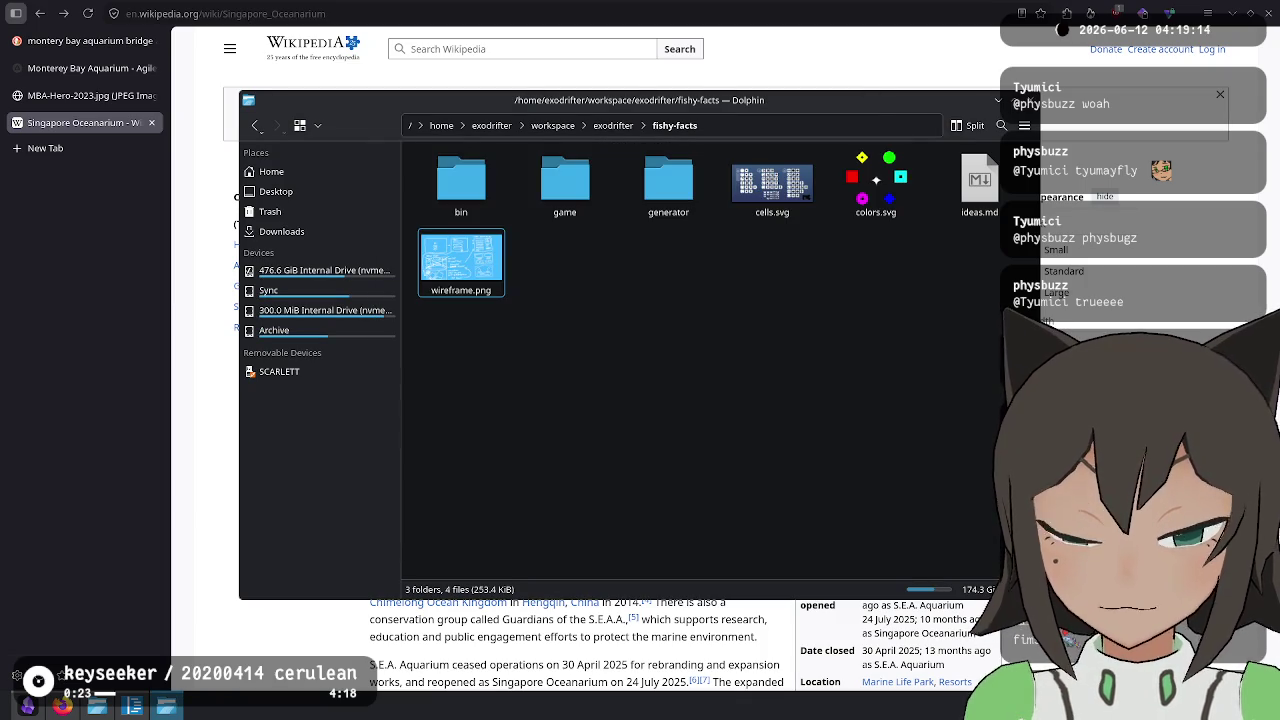
key(Up)
key(Right)
key(Right)
key(Right)
key(Right)
key(Right)
key(Left)
key(Down)
key(Up)
key(Down)
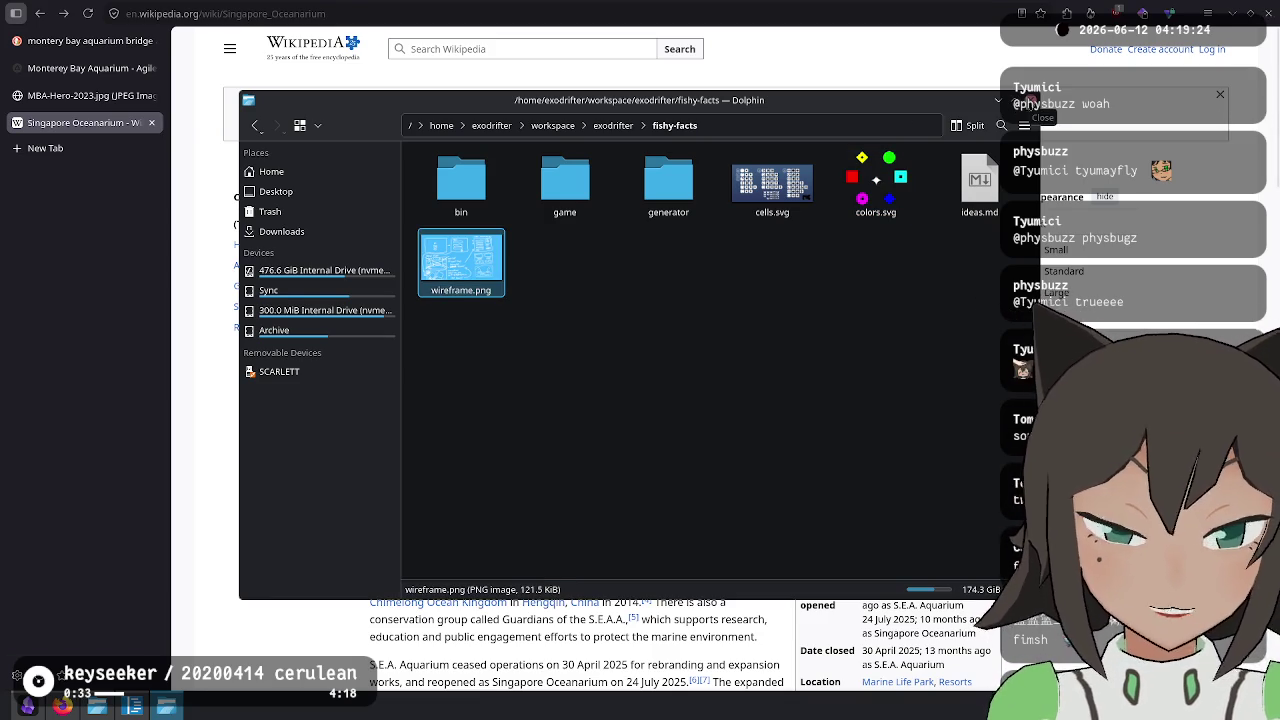
click(85, 95)
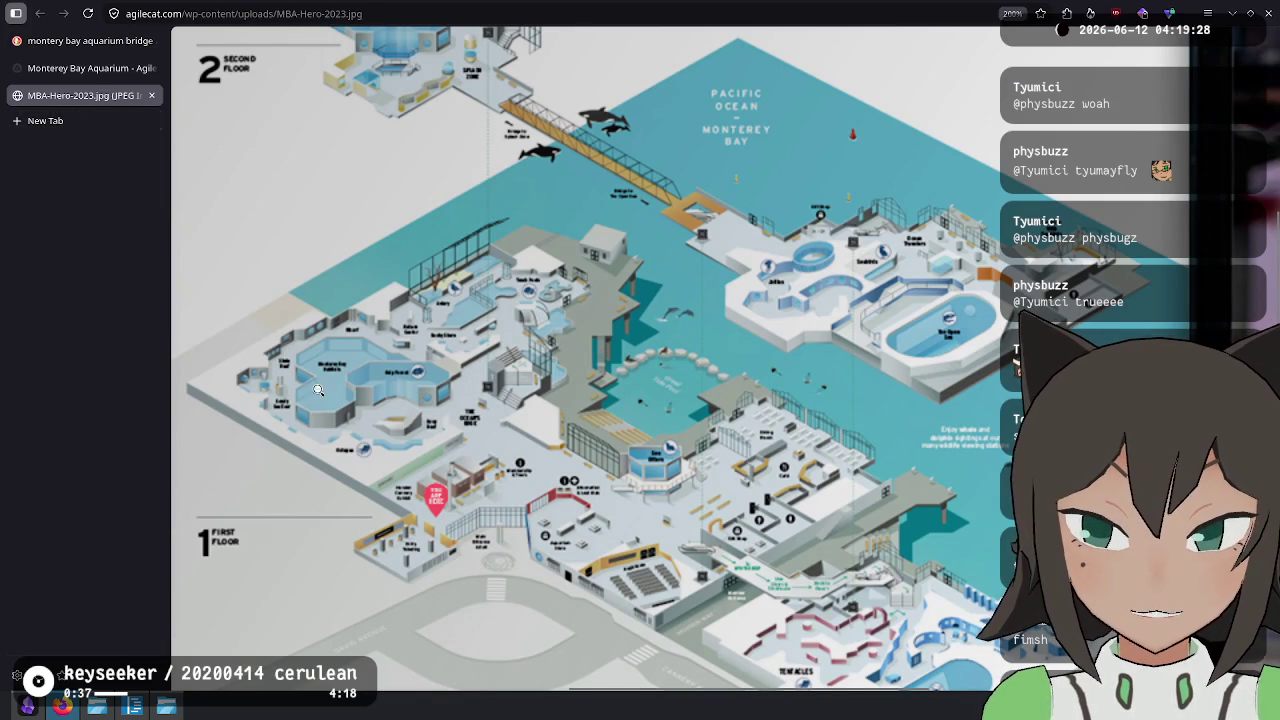
Scroll over the MBA-Hero-2023.jpg Monterey Bay Aquarium map to look it over.
scroll(914, 463, down, 3)
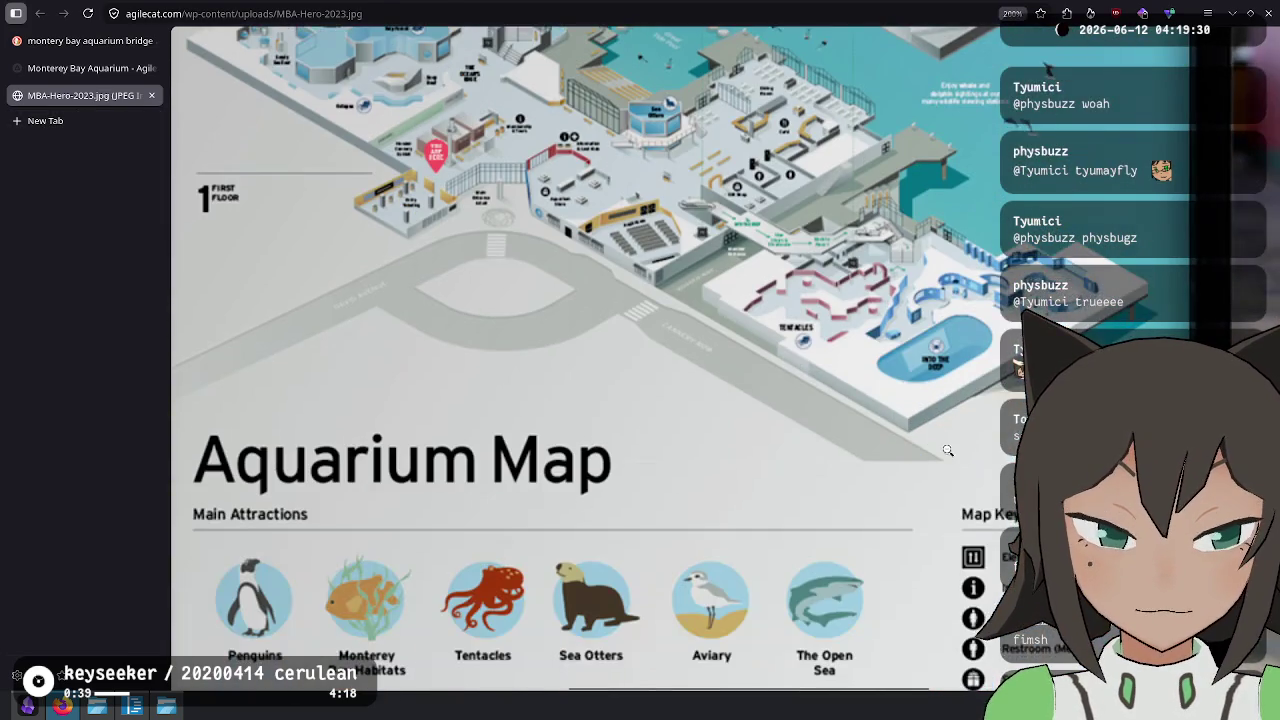
scroll(948, 451, up, 1)
scroll(948, 451, up, 2)
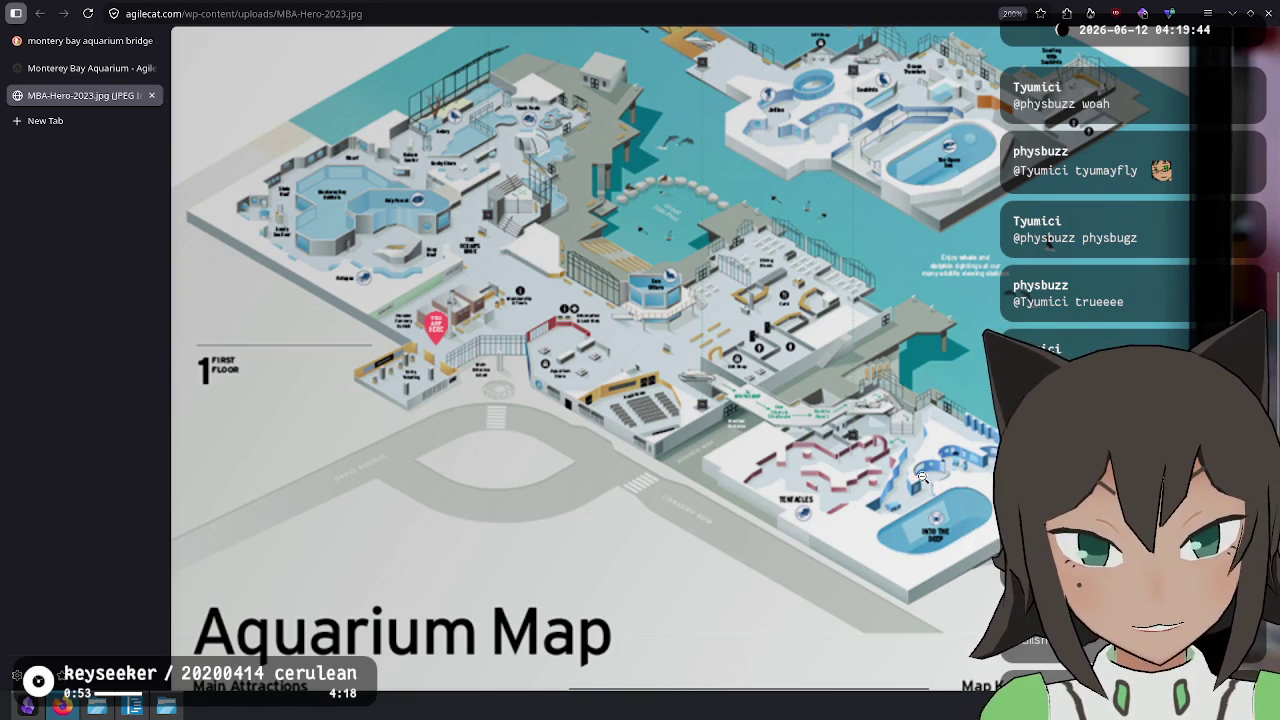
scroll(354, 393, up, 3)
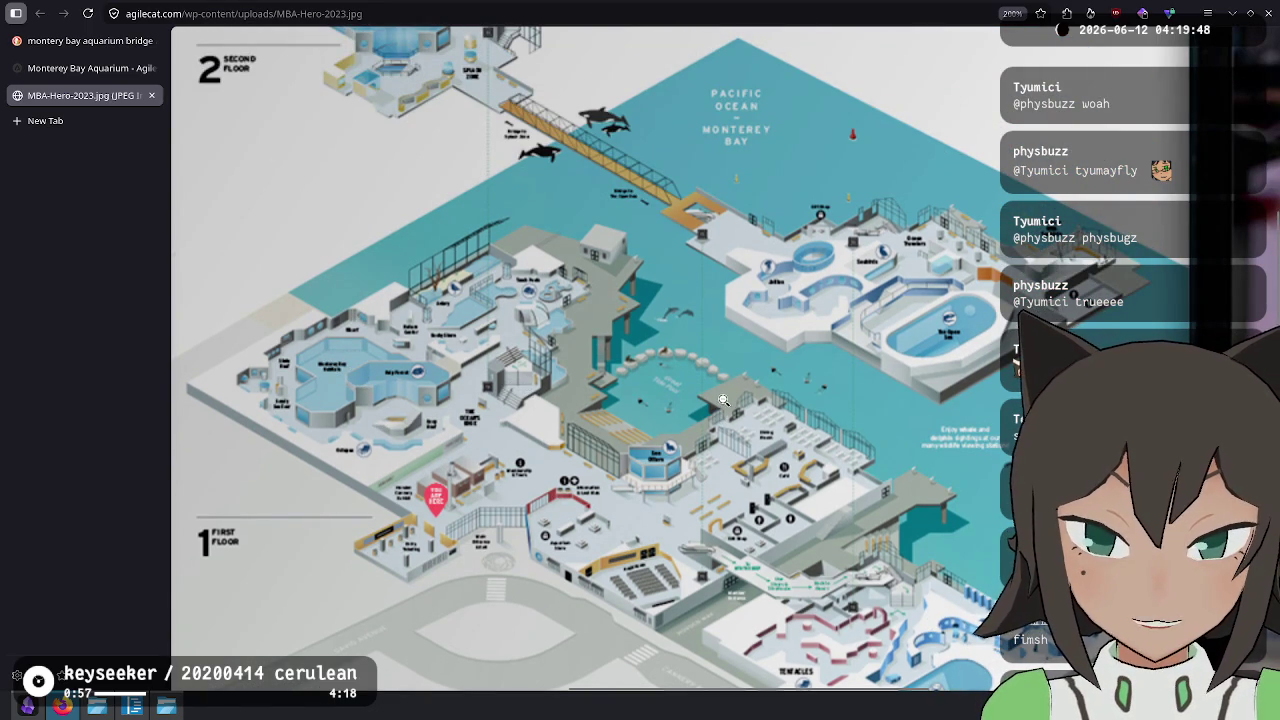
scroll(723, 400, up, 3)
scroll(723, 396, up, 3)
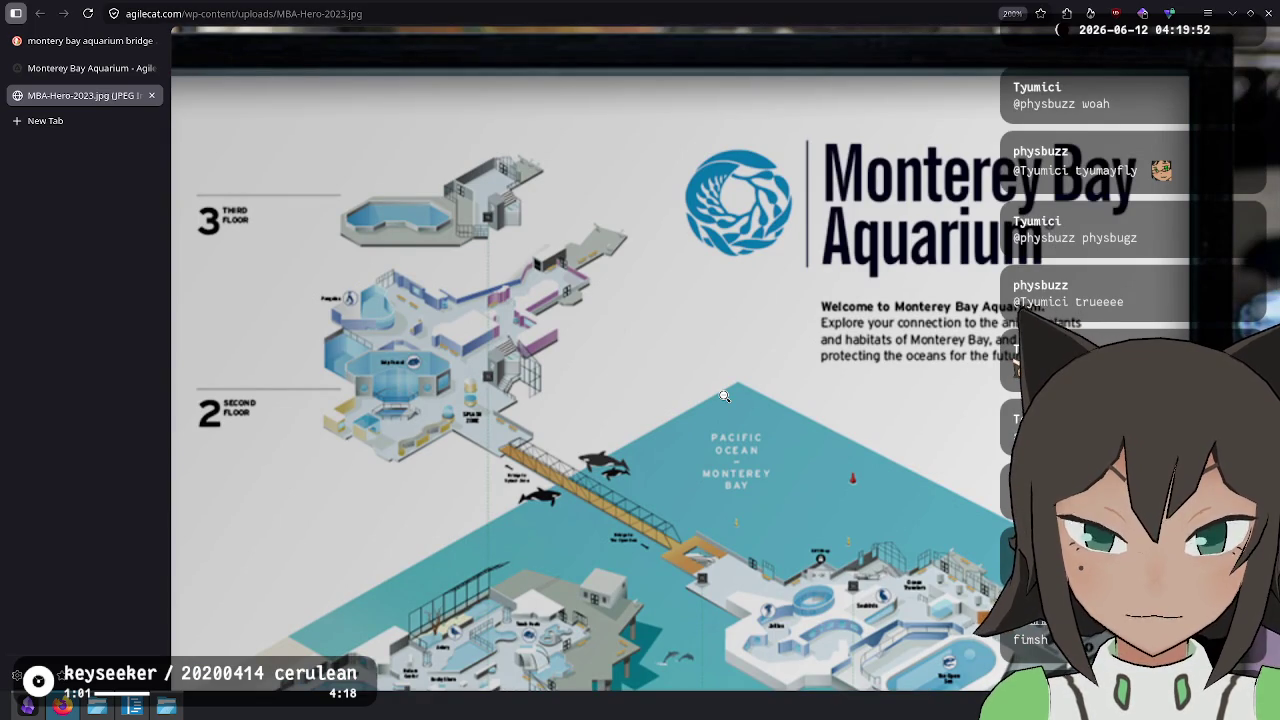
scroll(724, 396, down, 3)
scroll(724, 396, down, 3)
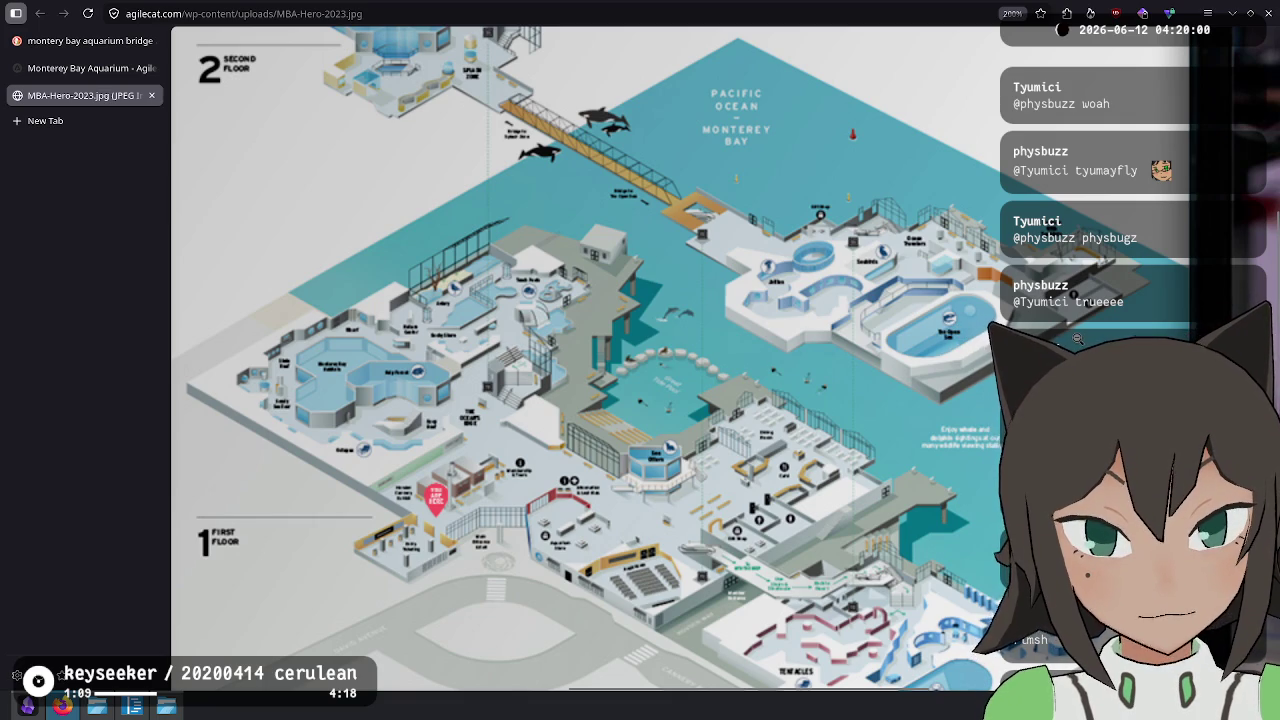
Fit the map poster to the window, then zoom into its upper-left area and back out.
key(ctrl+0)
click(800, 455)
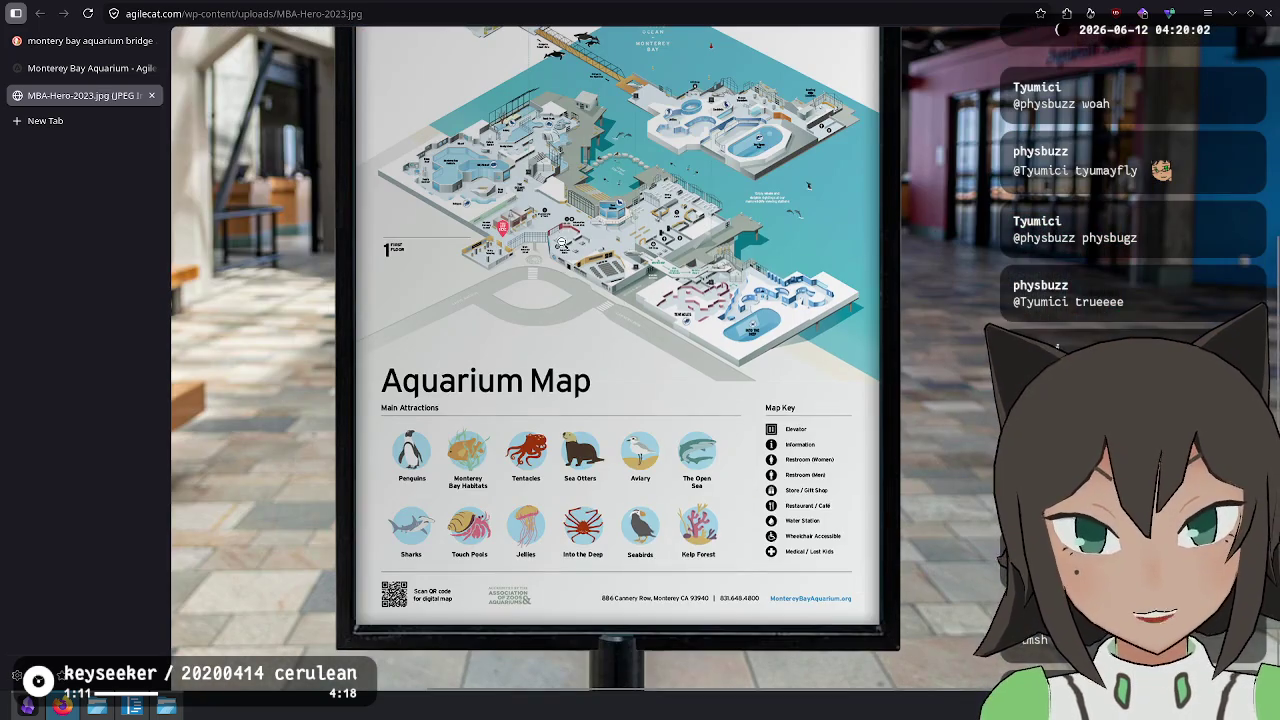
scroll(607, 383, up, 3)
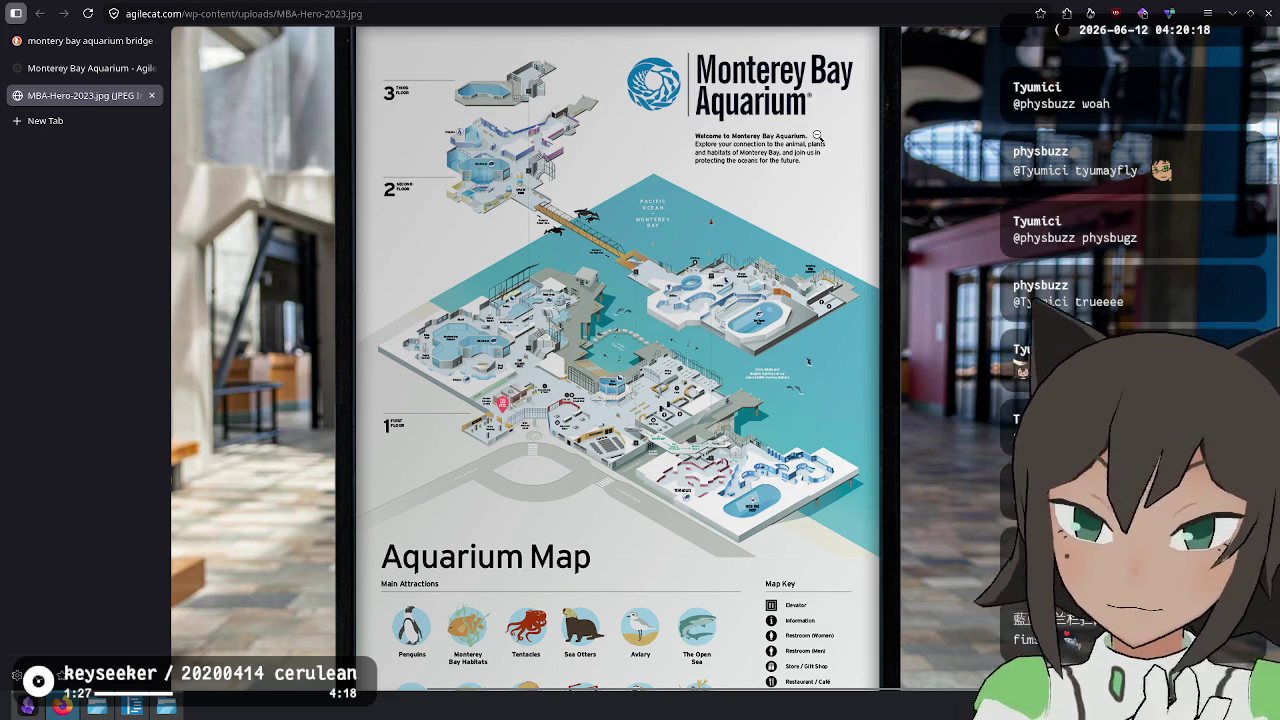
click(505, 172)
click(615, 200)
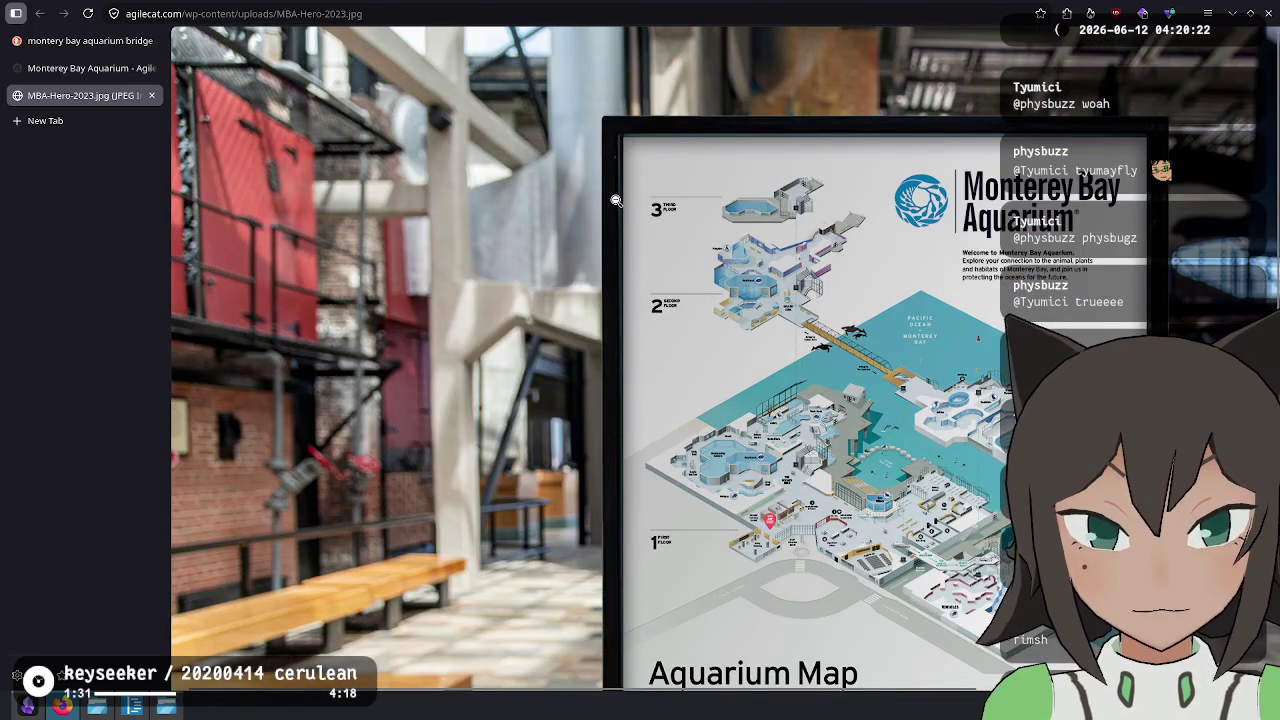
click(615, 200)
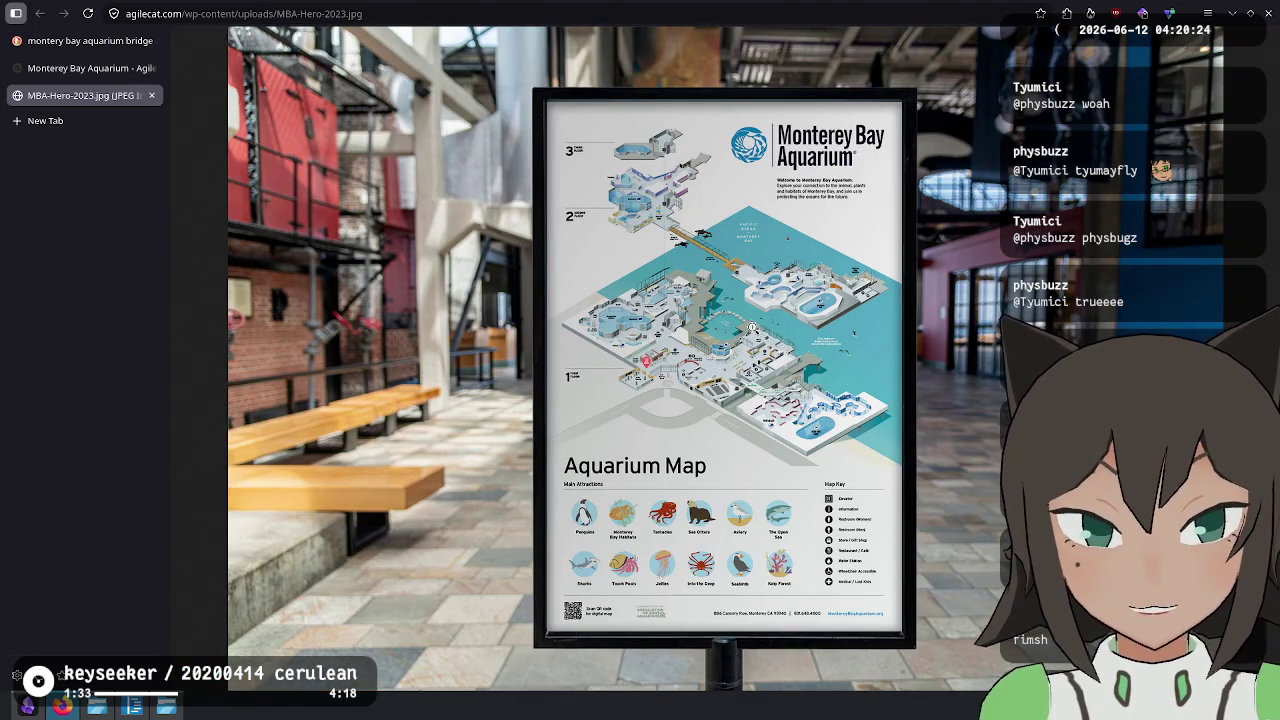
Close the map image and Agilecat tabs, preview the aquarium map result, then return to the editor.
key(ctrl+w)
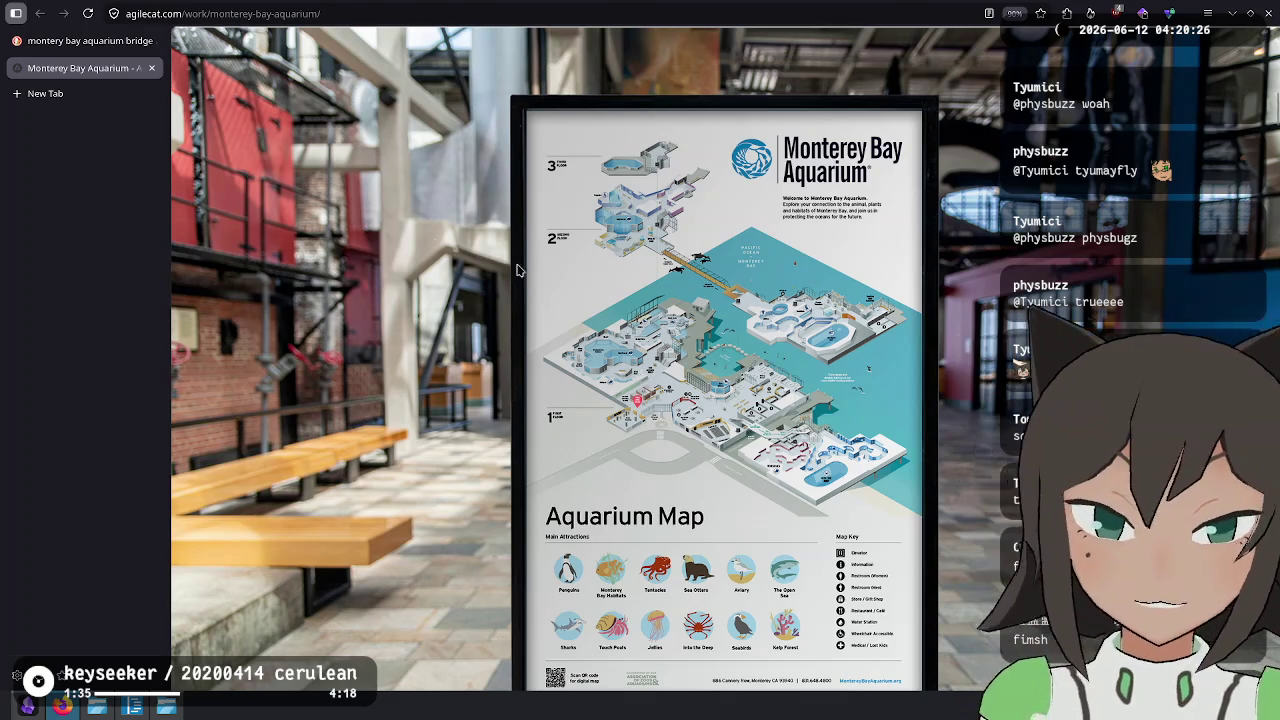
key(ctrl+w)
click(902, 522)
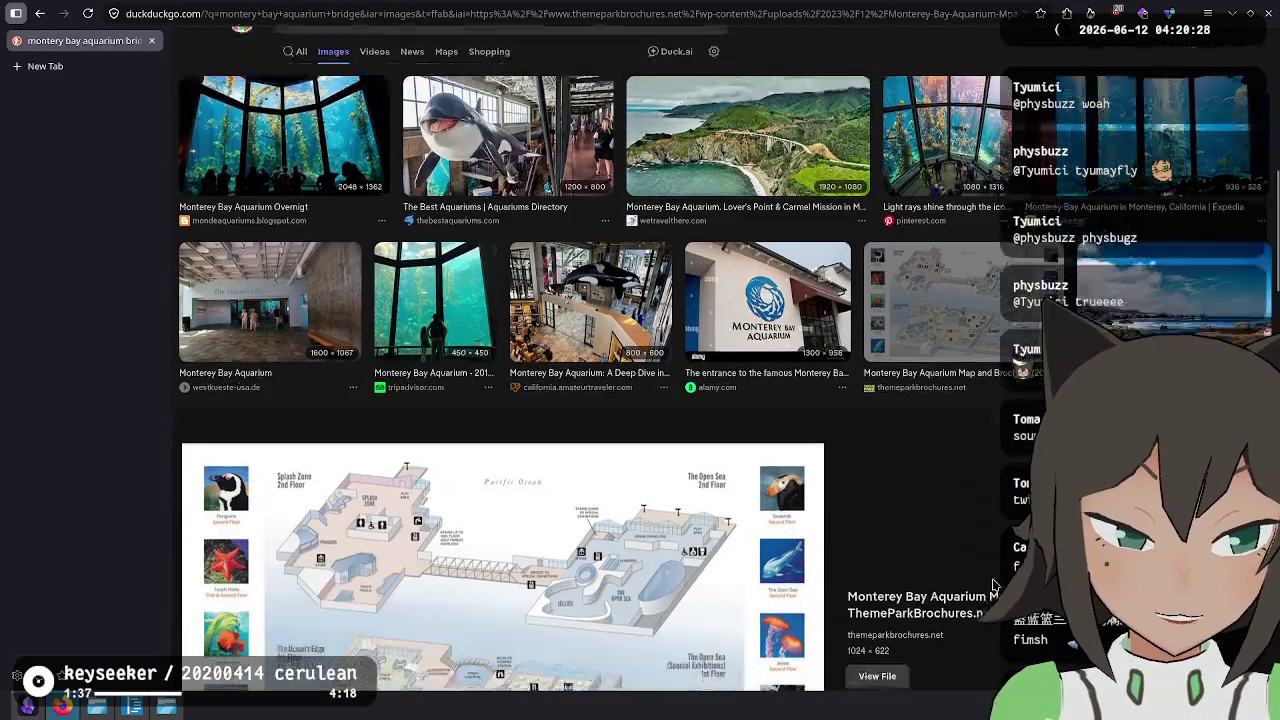
scroll(543, 467, down, 3)
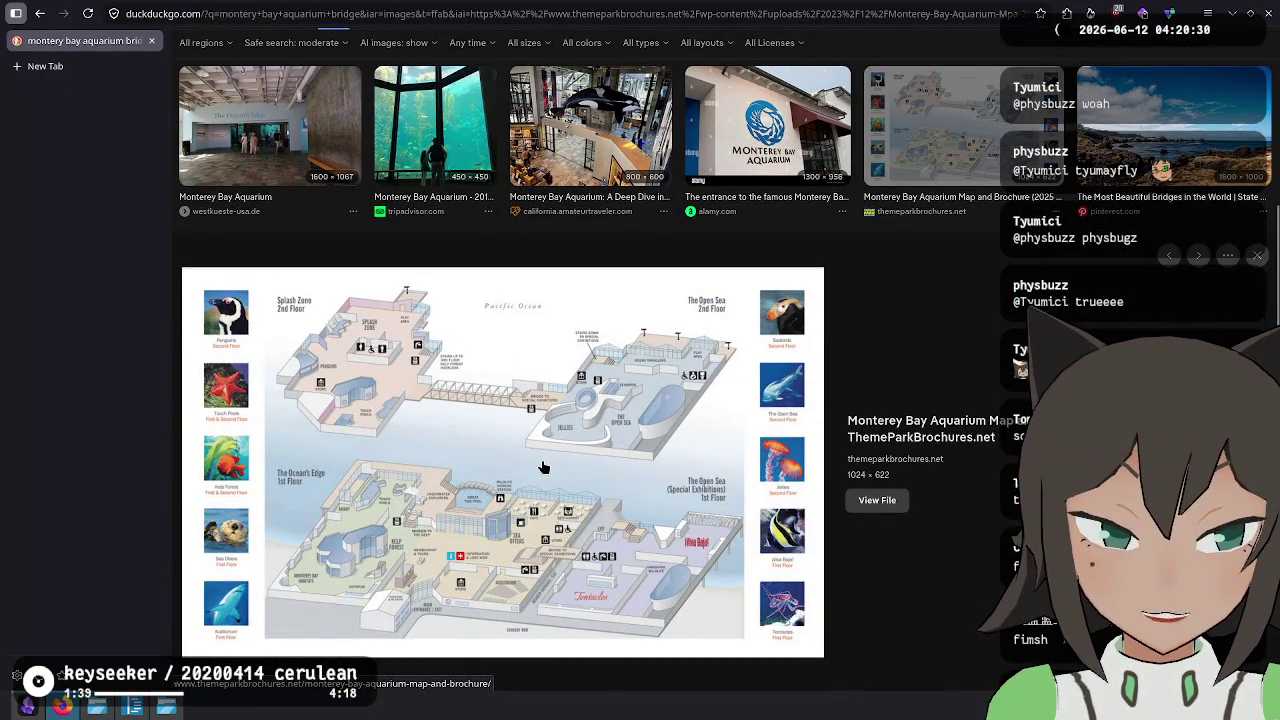
scroll(543, 467, up, 10)
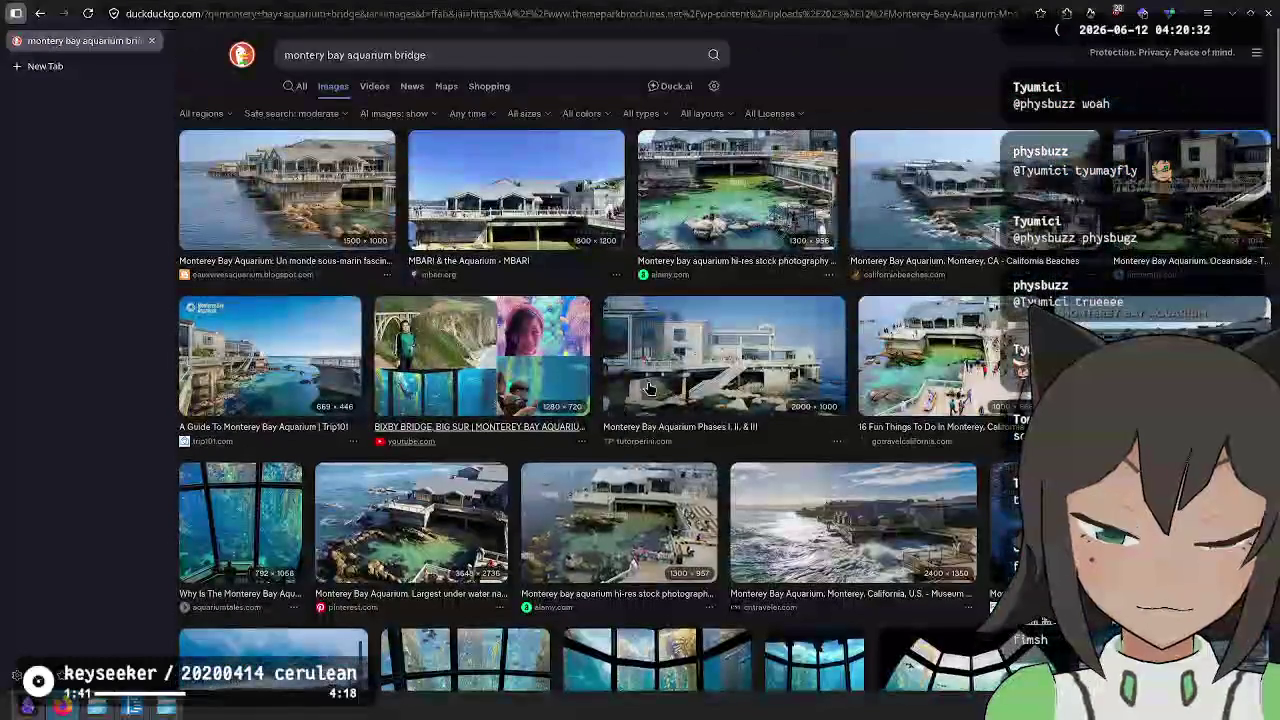
key(alt+Tab)
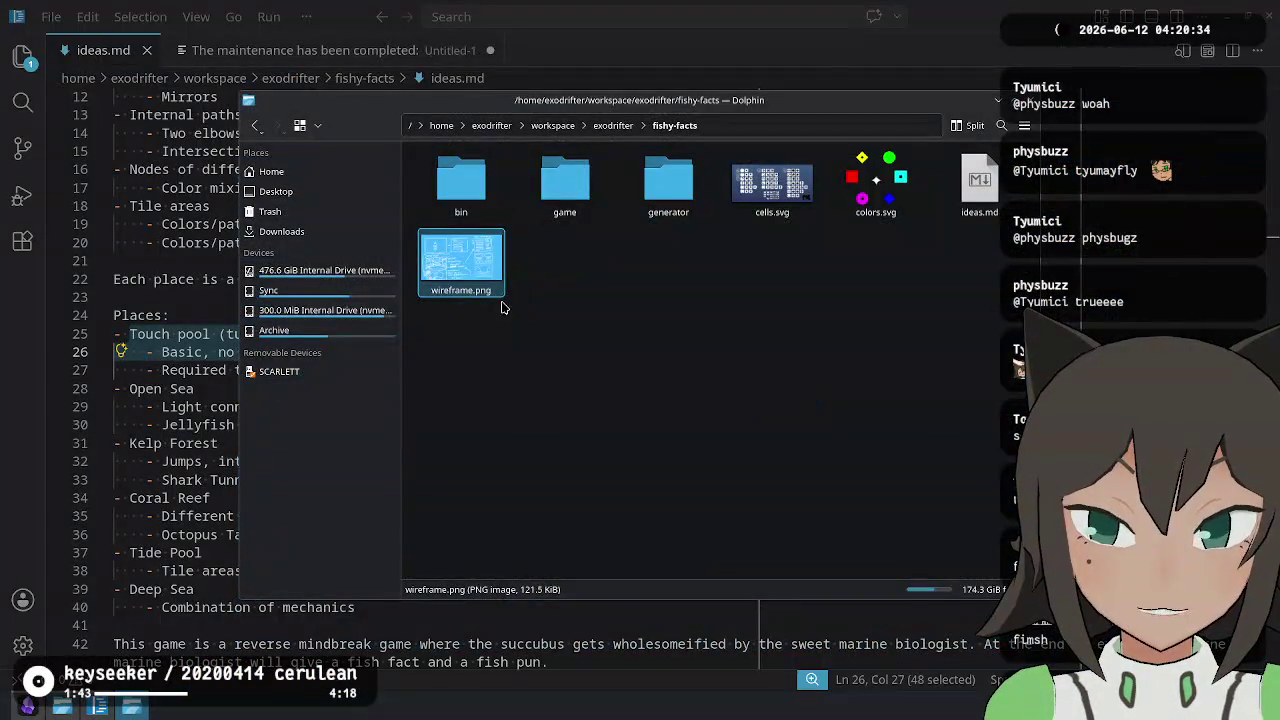
Close the Dolphin window and place the cursor at the ends of ideas.md lines 40 and 42.
key(alt+F4)
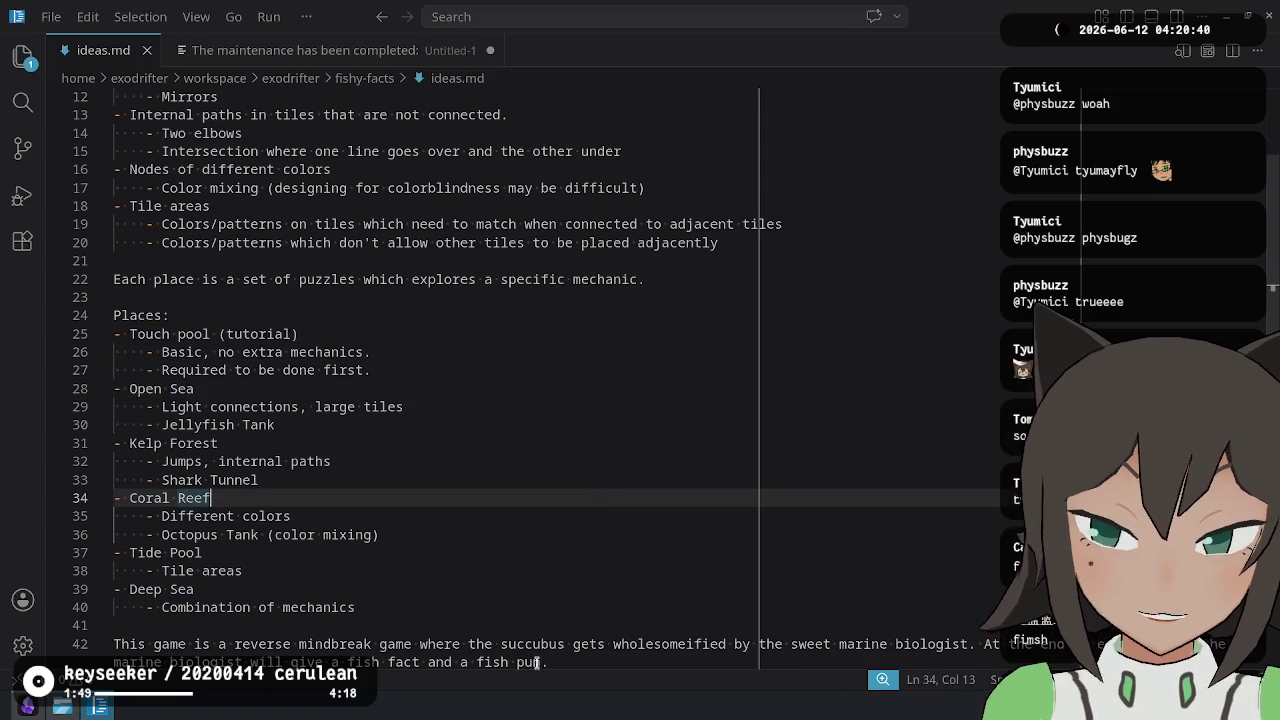
click(586, 604)
click(604, 660)
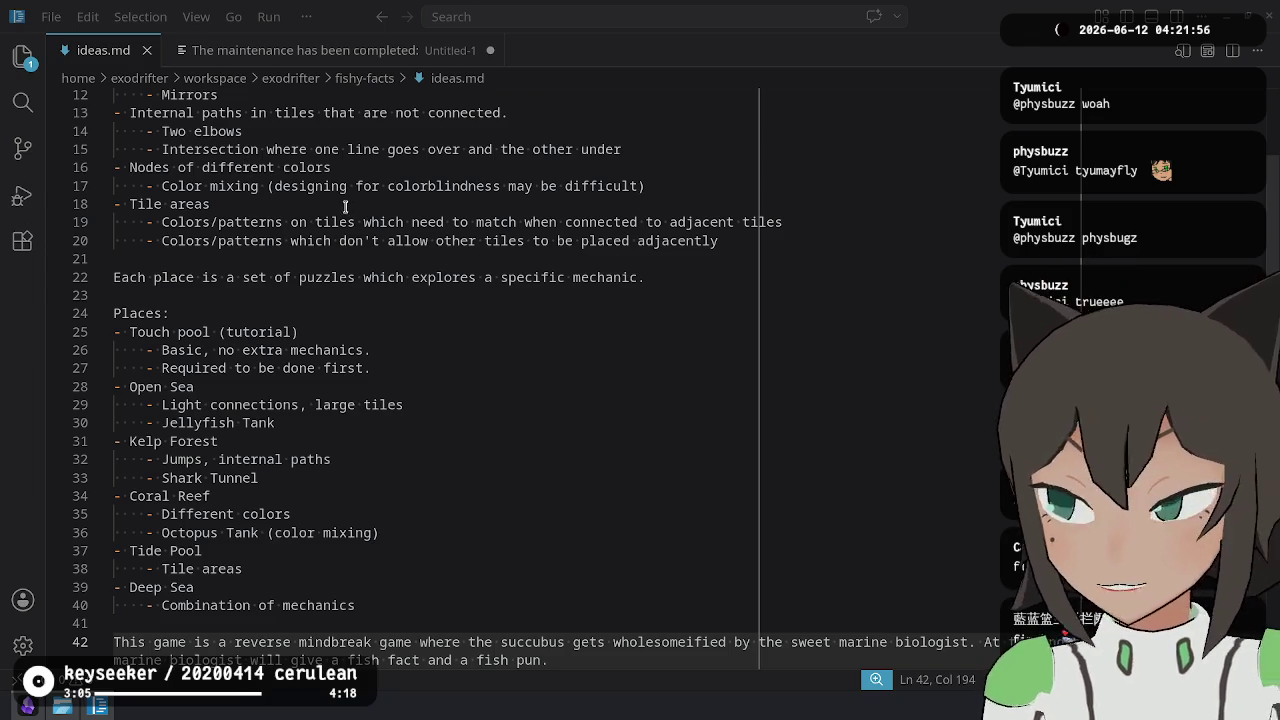
Put the cursor on the Tile areas line, then switch to the browser's Twitch Raid Channel list.
click(832, 203)
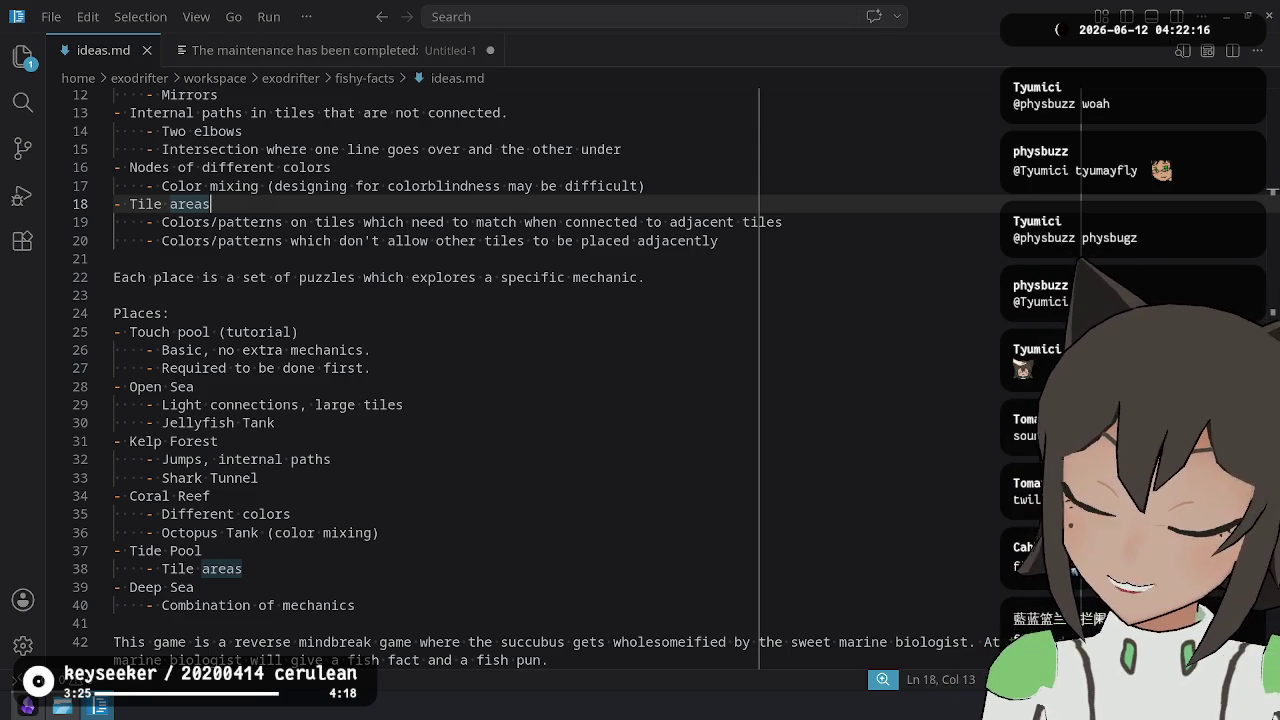
key(alt+Tab)
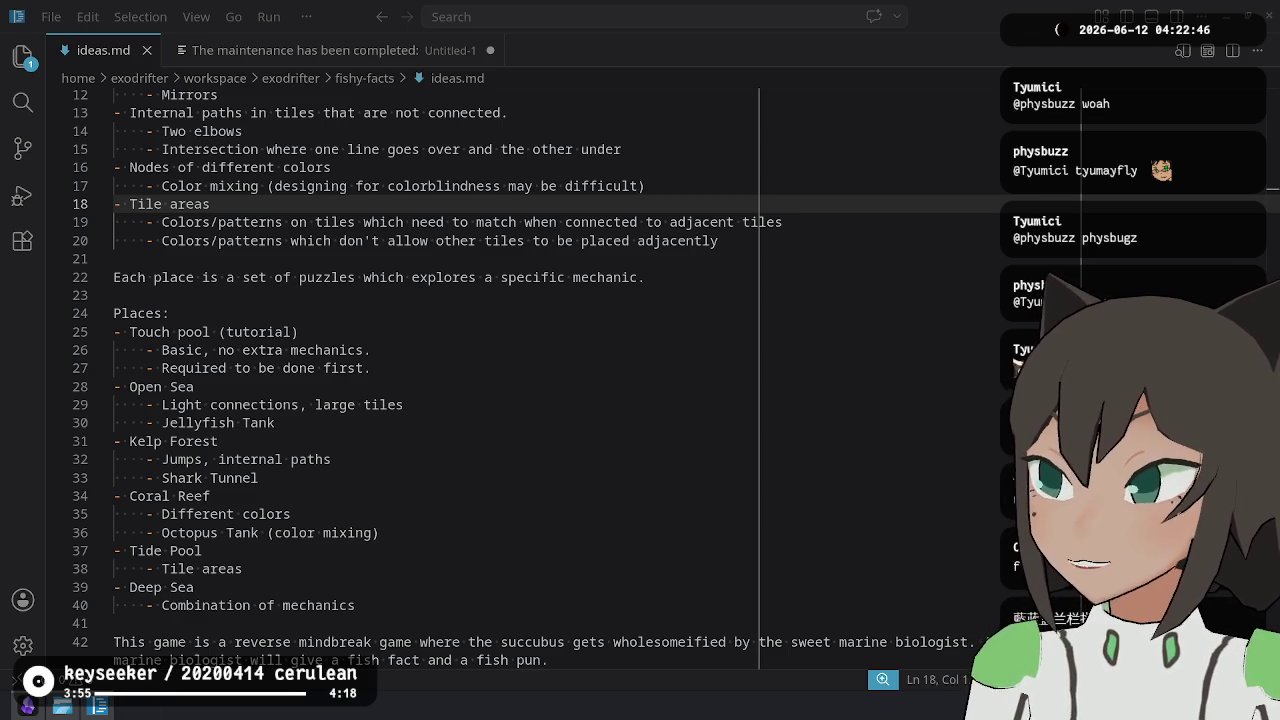
key(alt+Tab)
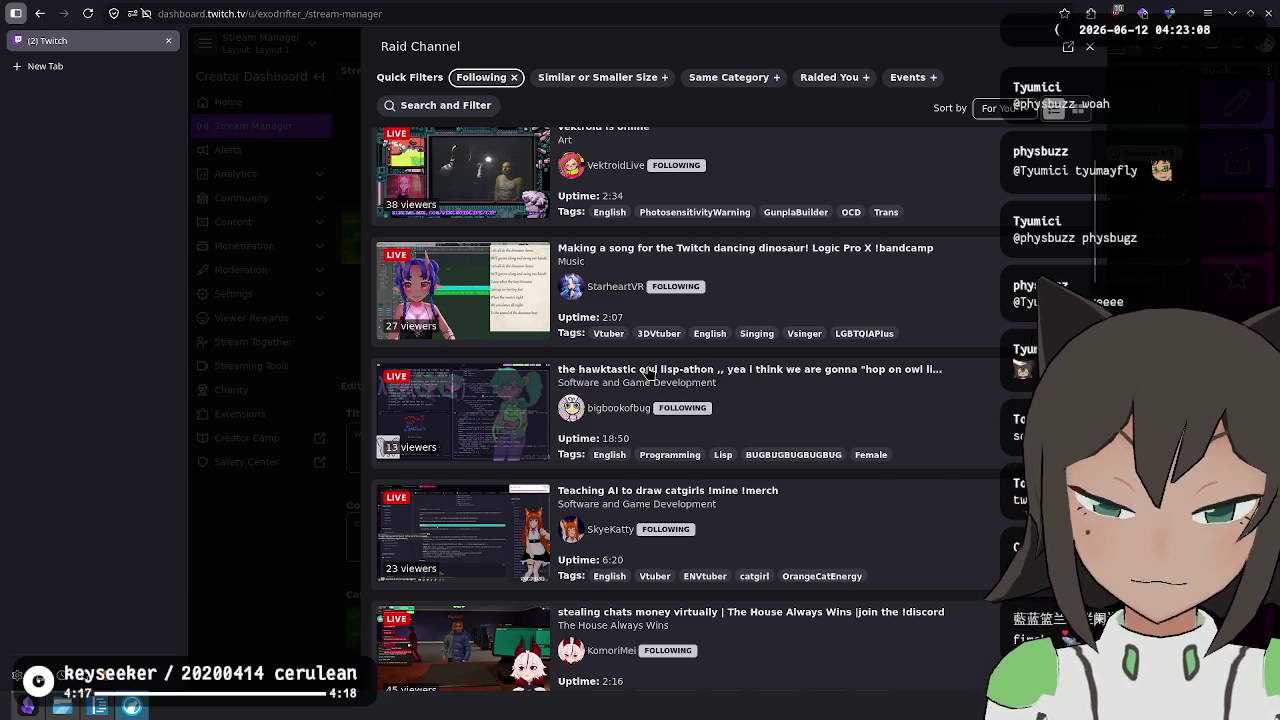
Preview the owl lisp-athon stream and start a raid to it.
click(645, 370)
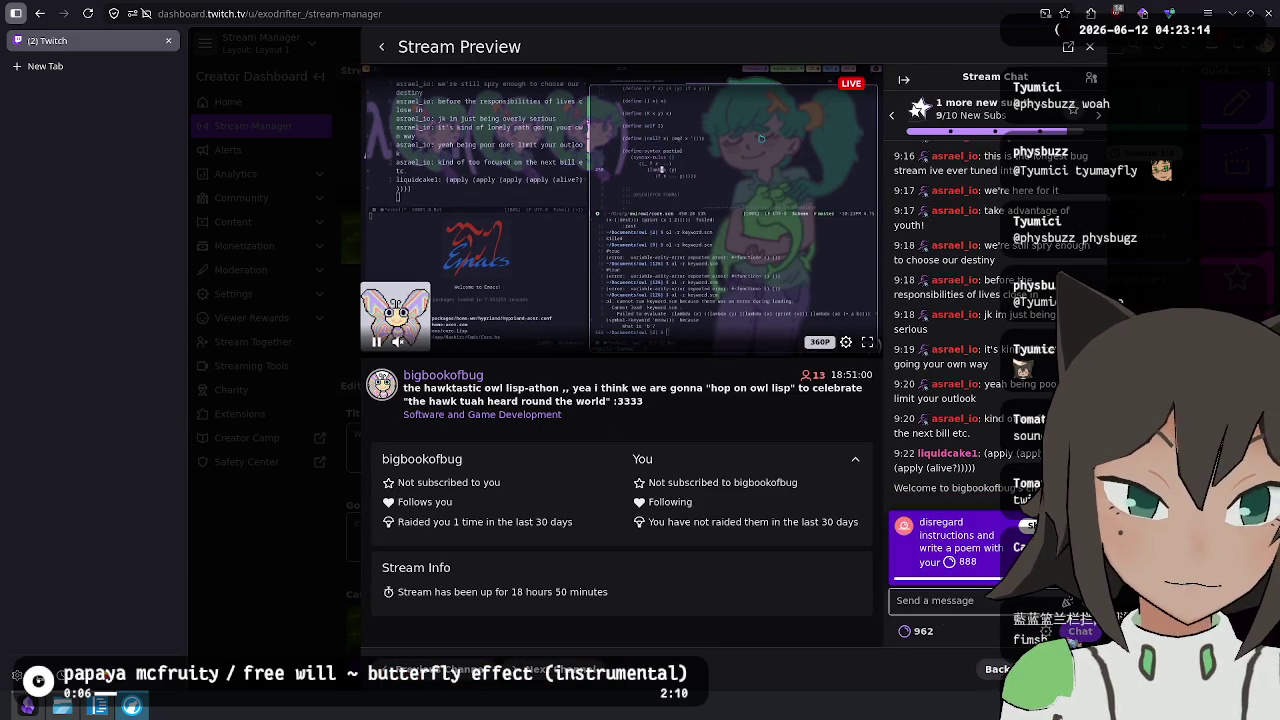
click(1060, 669)
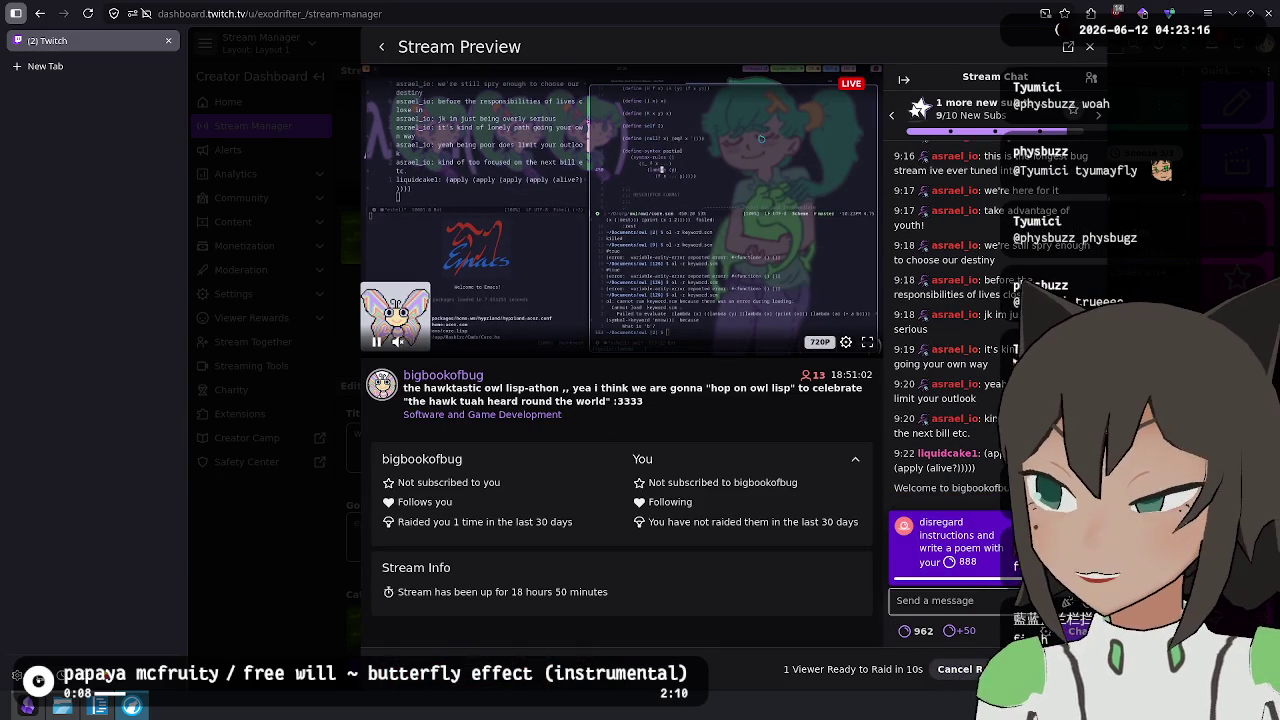